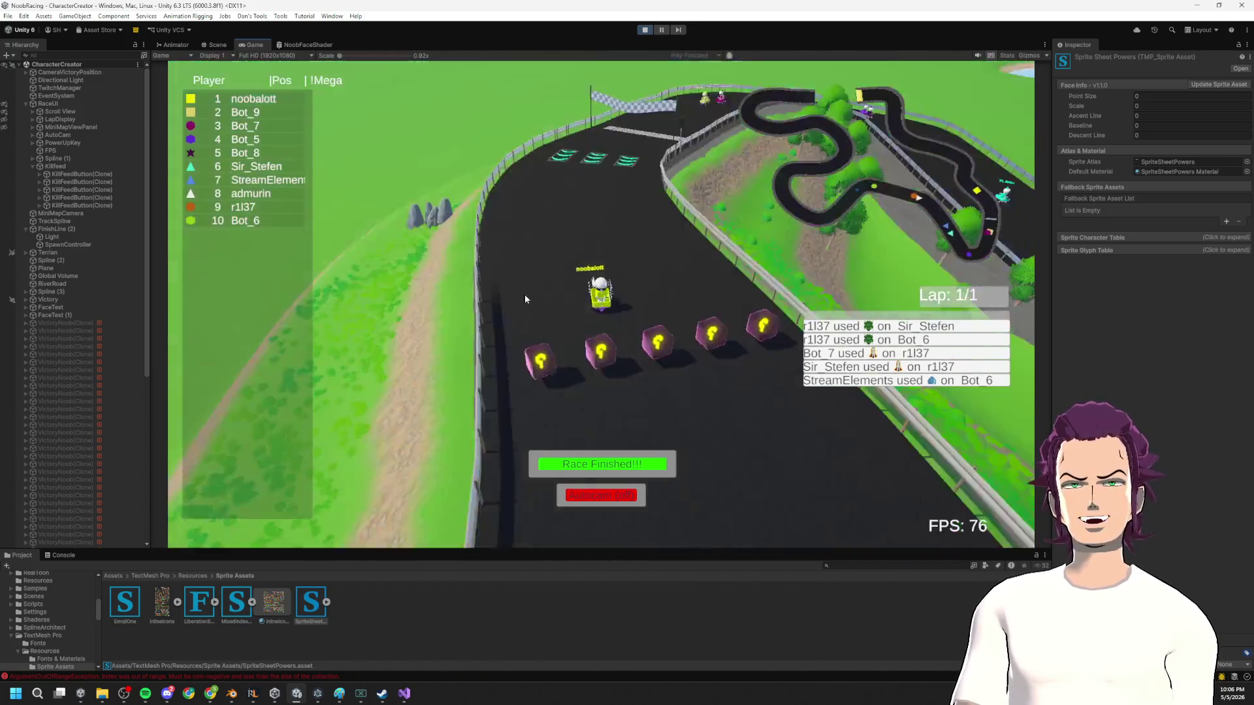
Step: Press Race Finished in the Game view to load the victory podium scene
click(601, 464)
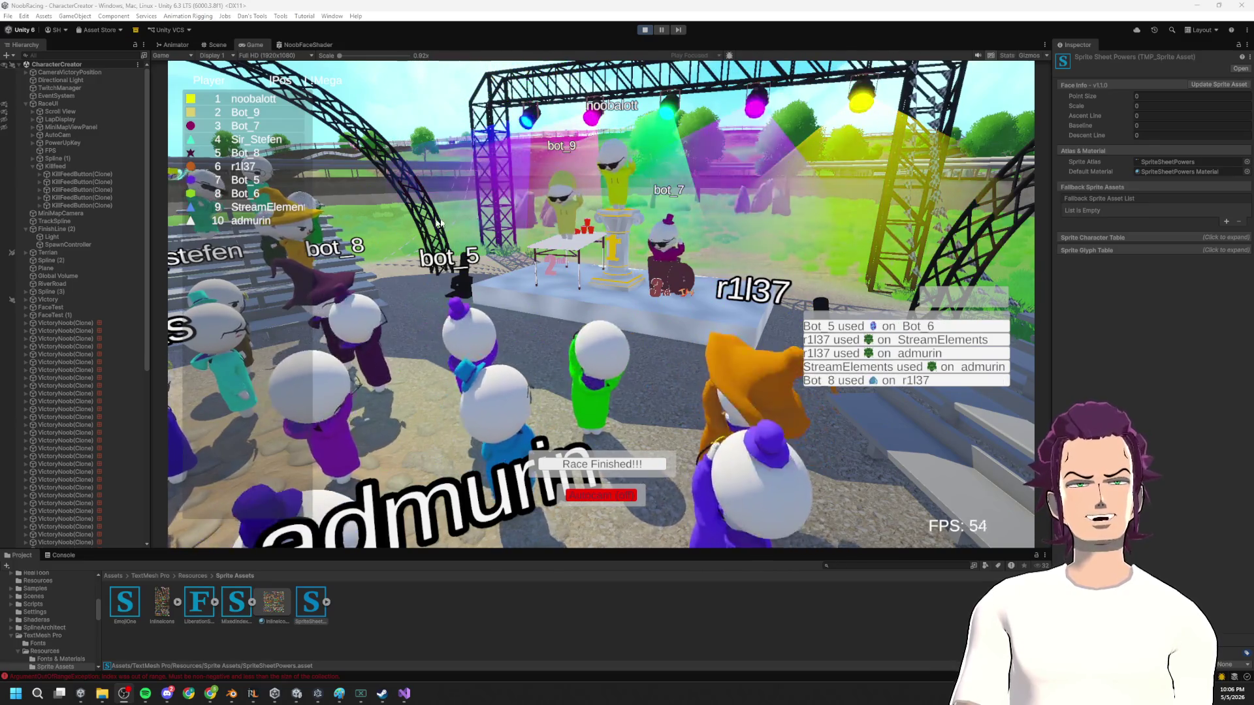
Step: Switch to the 3D Scene view and frame a VictoryNoob(Clone) character
click(214, 45)
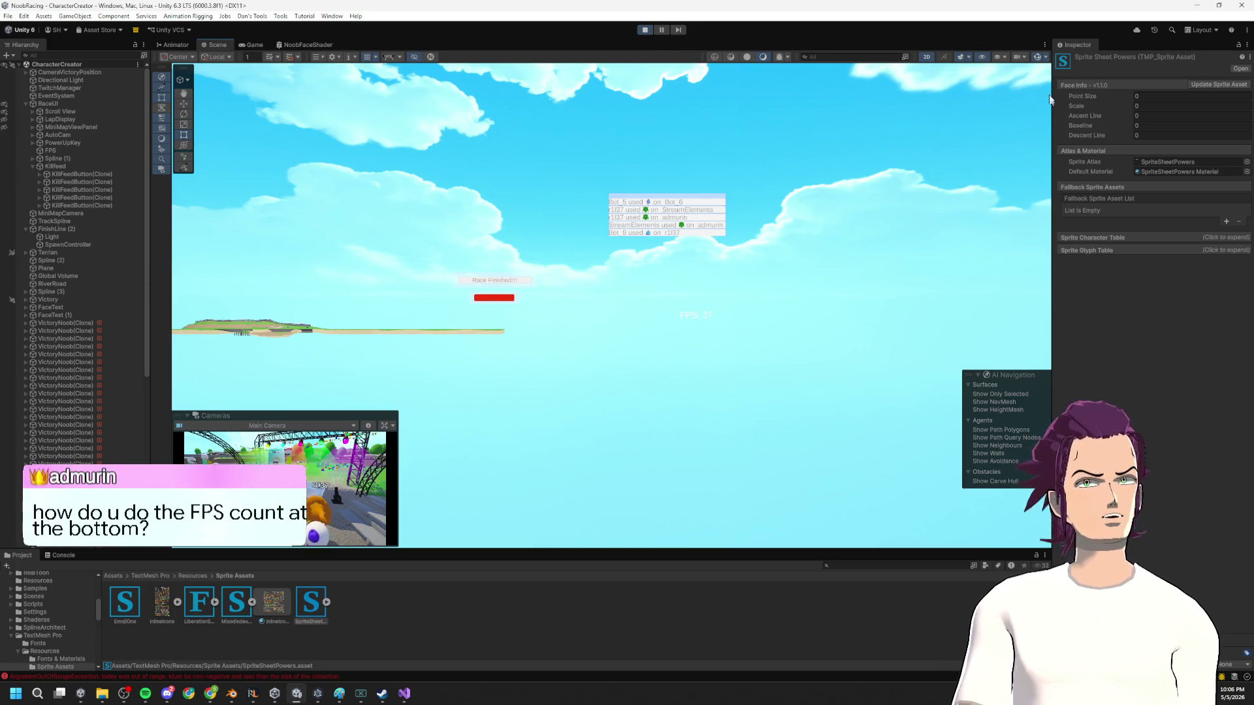
click(928, 58)
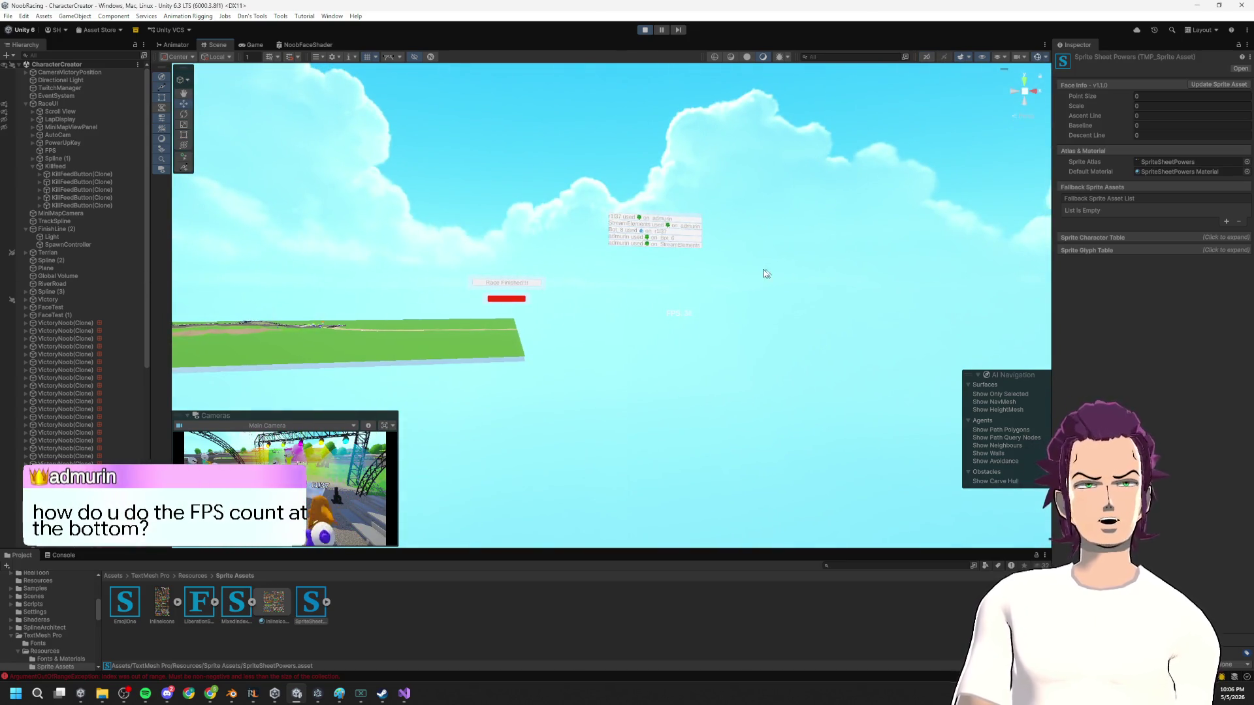
double_click(92, 401)
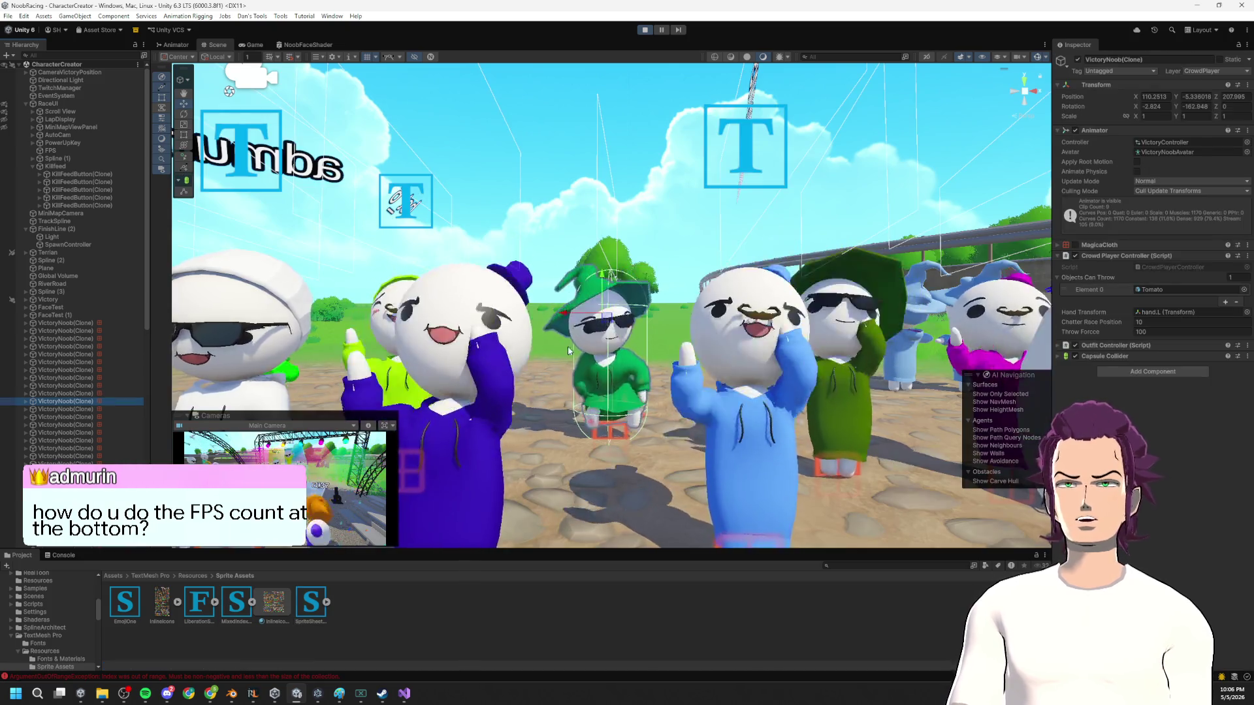
Step: Orbit around the crowd of characters at the podium, then exit Play mode
drag(652, 333, 661, 329)
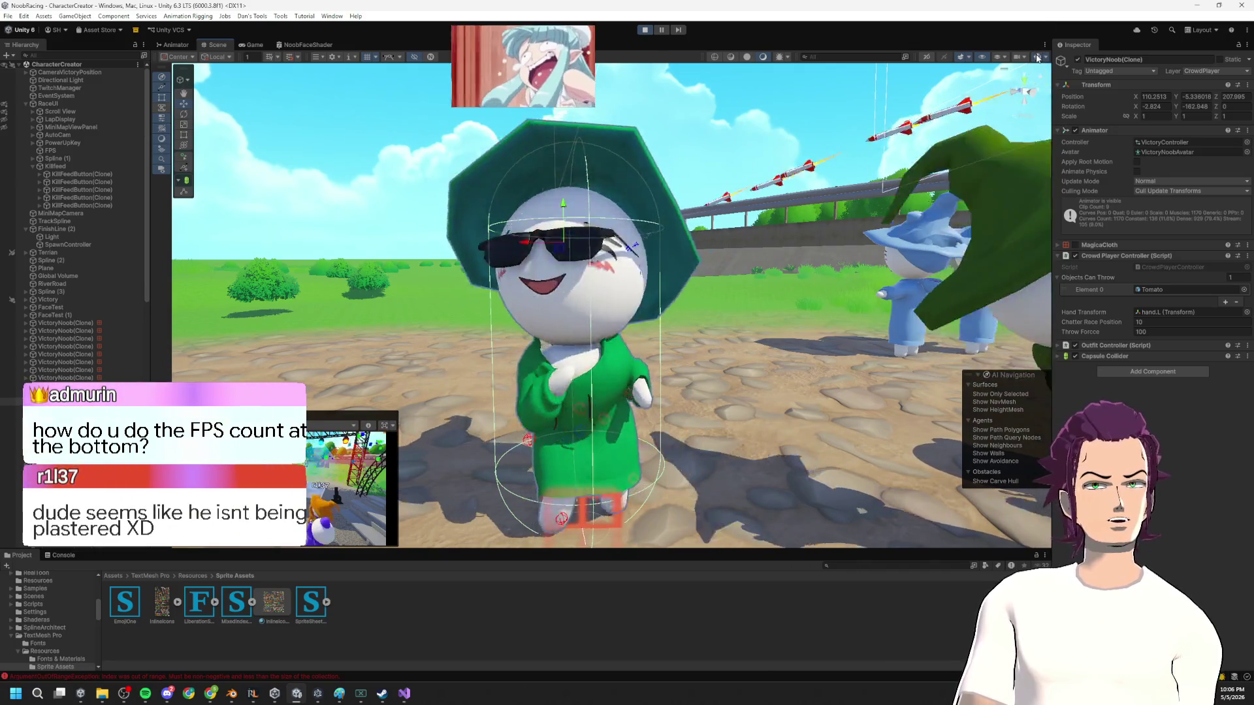
drag(816, 262, 802, 266)
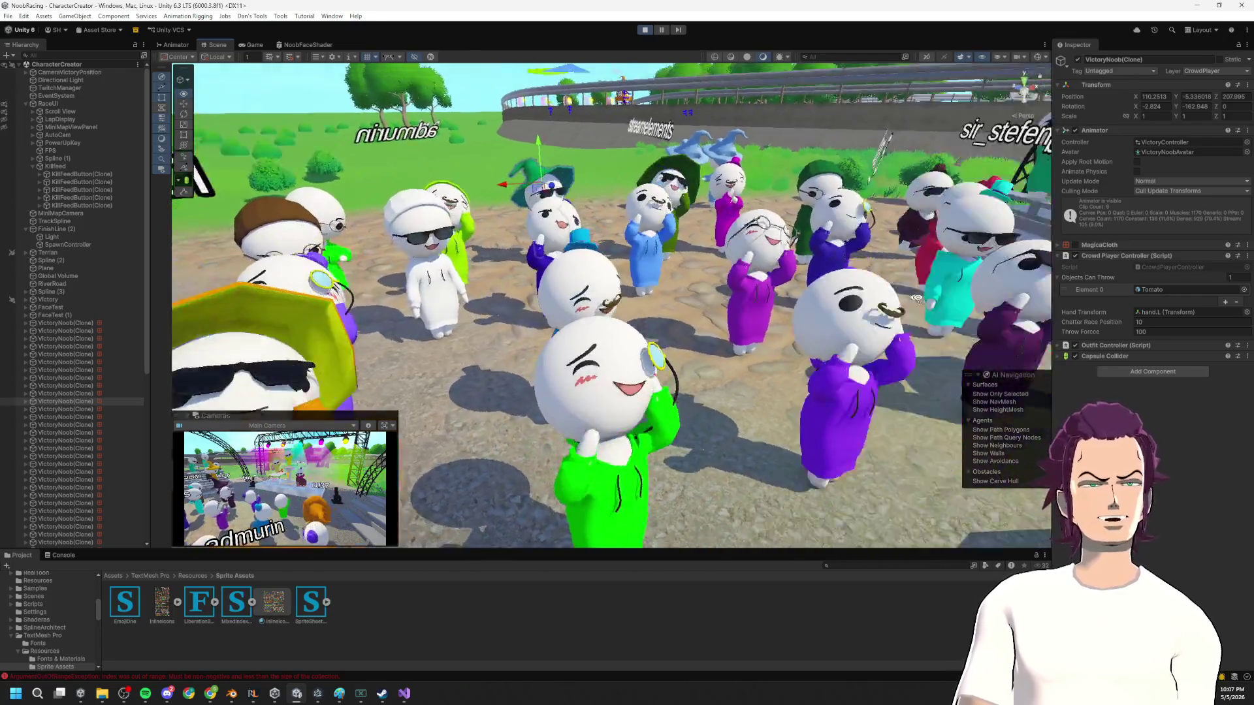
drag(917, 298, 950, 303)
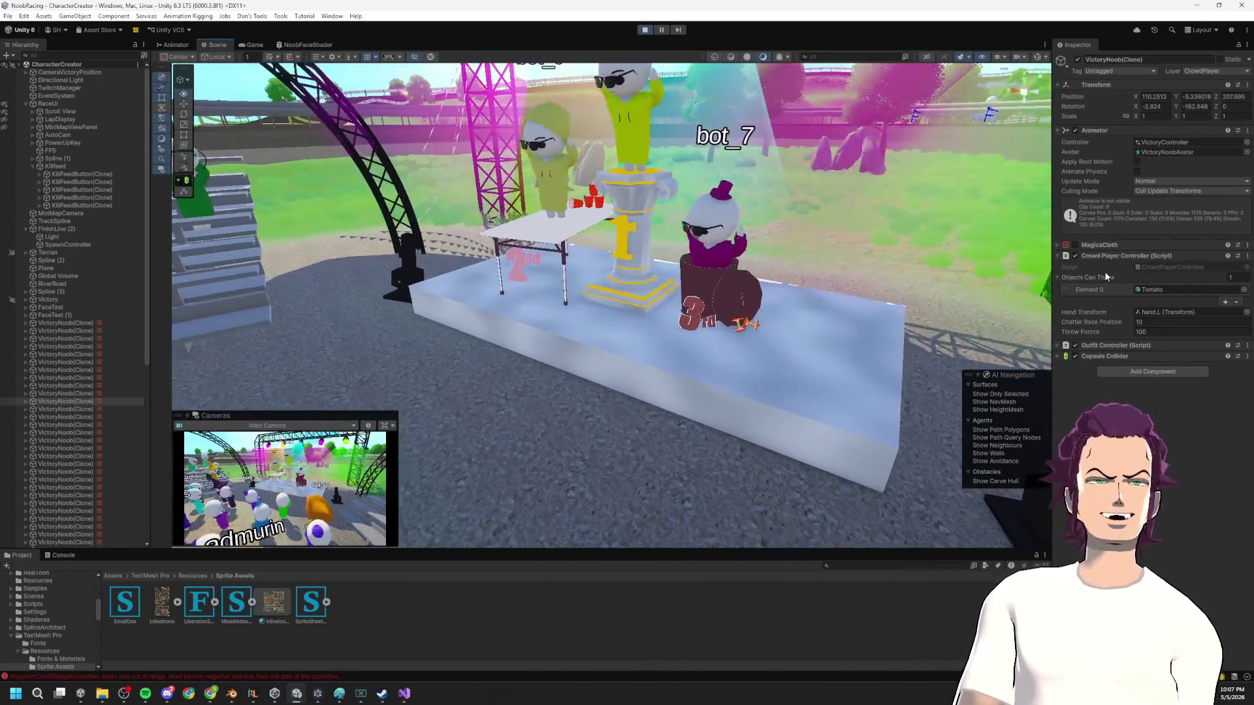
click(649, 31)
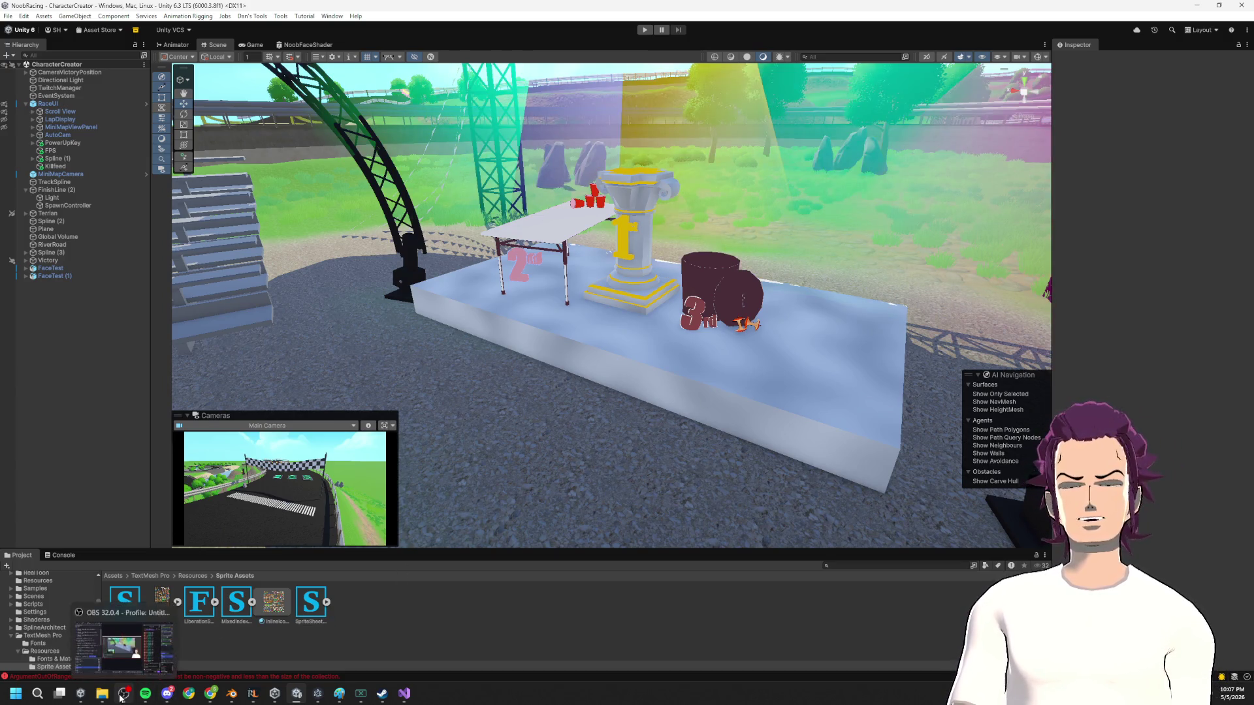
Step: Bring the A Waddle Quest Chrome window to the front
mouse_move(210, 700)
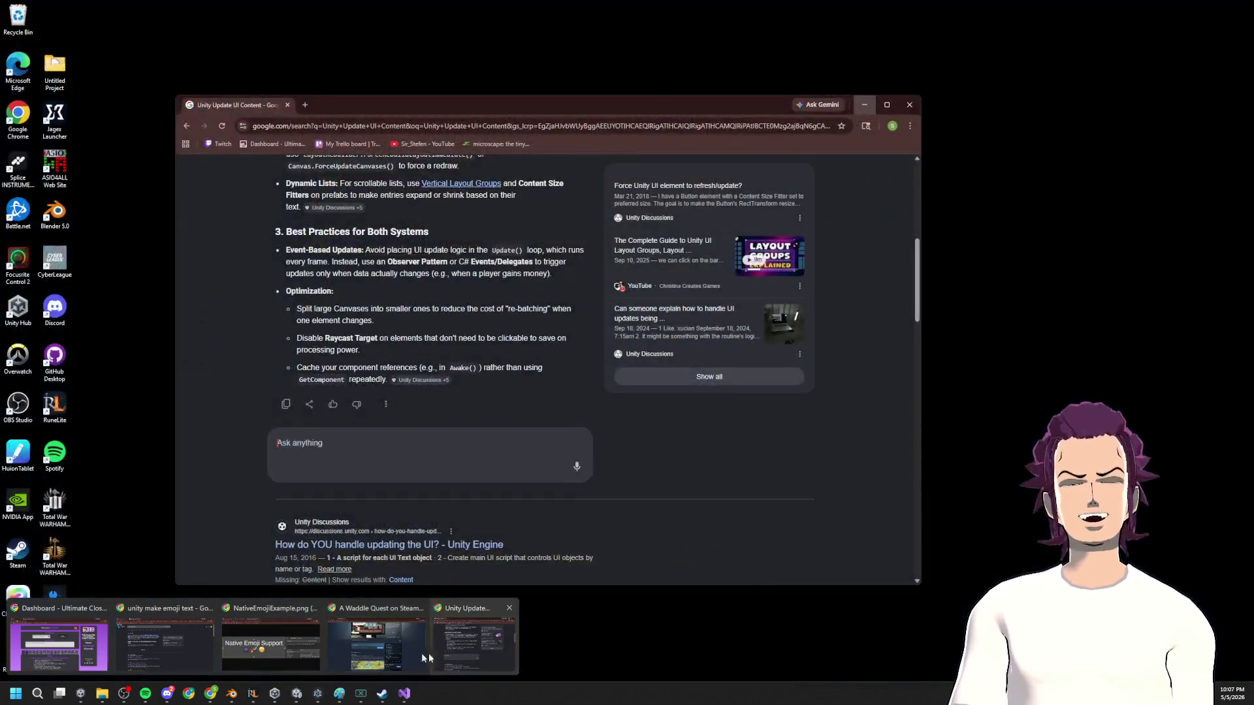
click(397, 647)
click(255, 31)
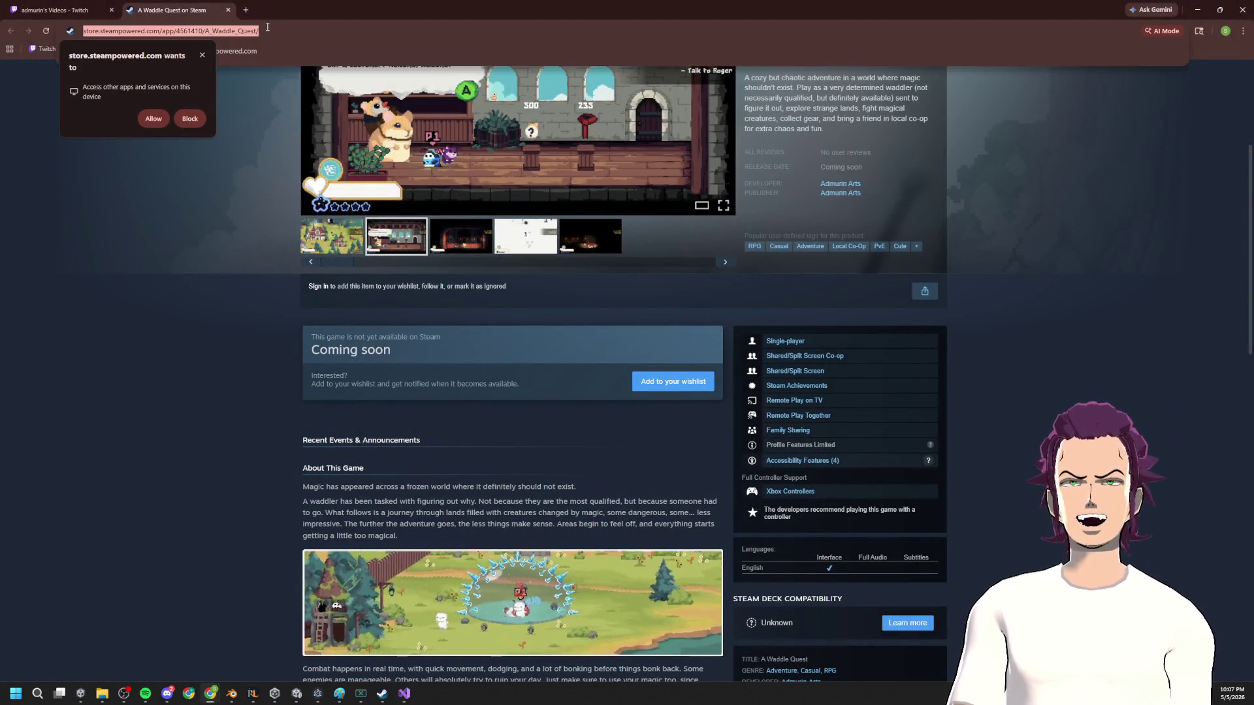
key(Escape)
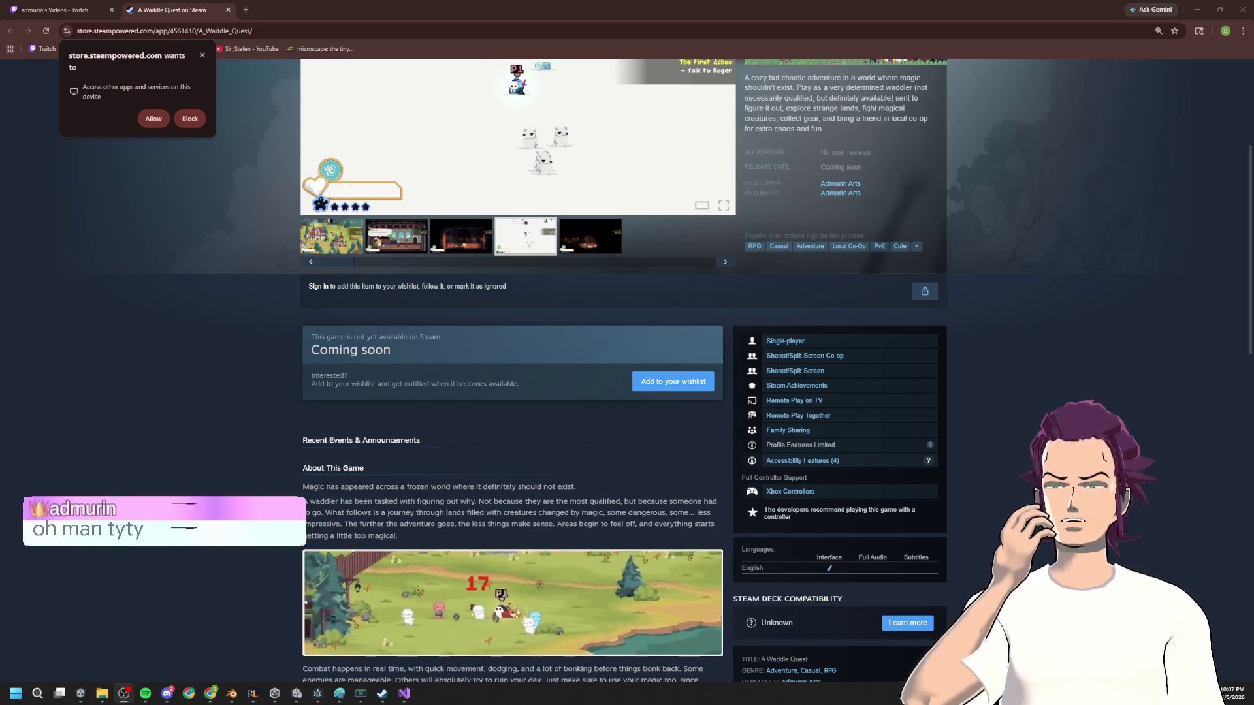
Step: Scroll through the store page's description and gameplay clips
scroll(499, 350, up, 4)
scroll(499, 350, down, 7)
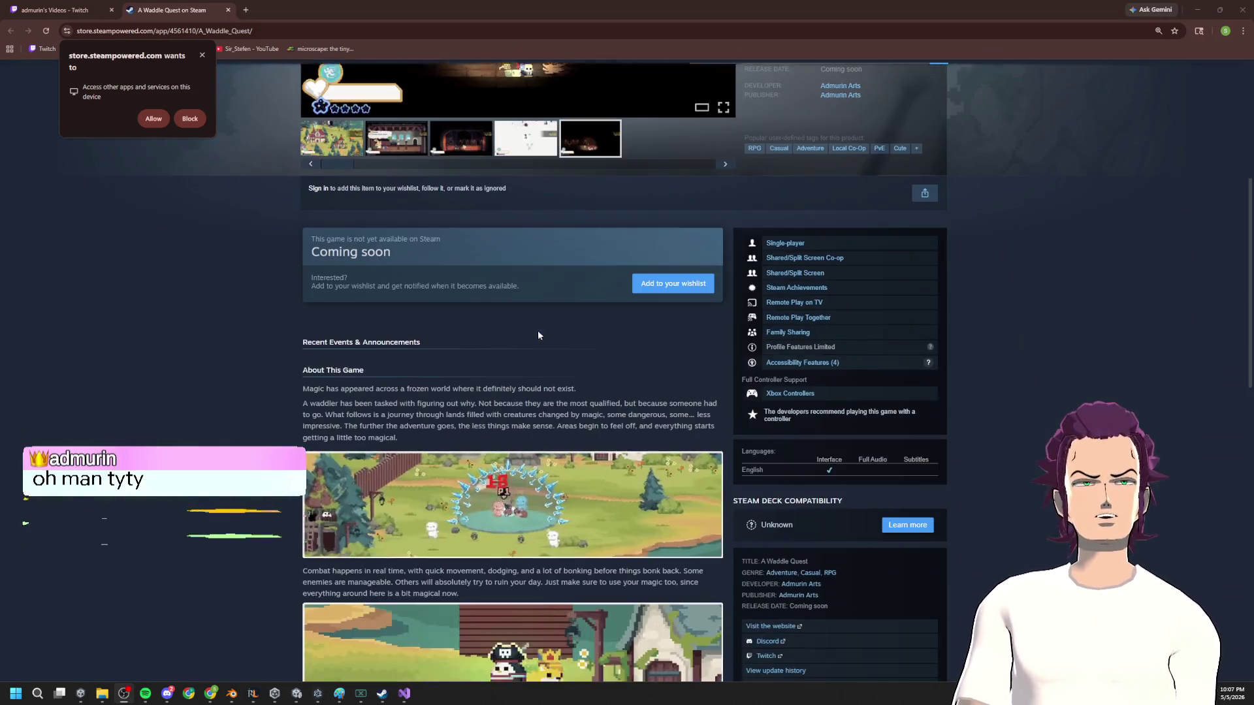
ctrl+scroll(542, 405, up, 4)
scroll(541, 405, down, 3)
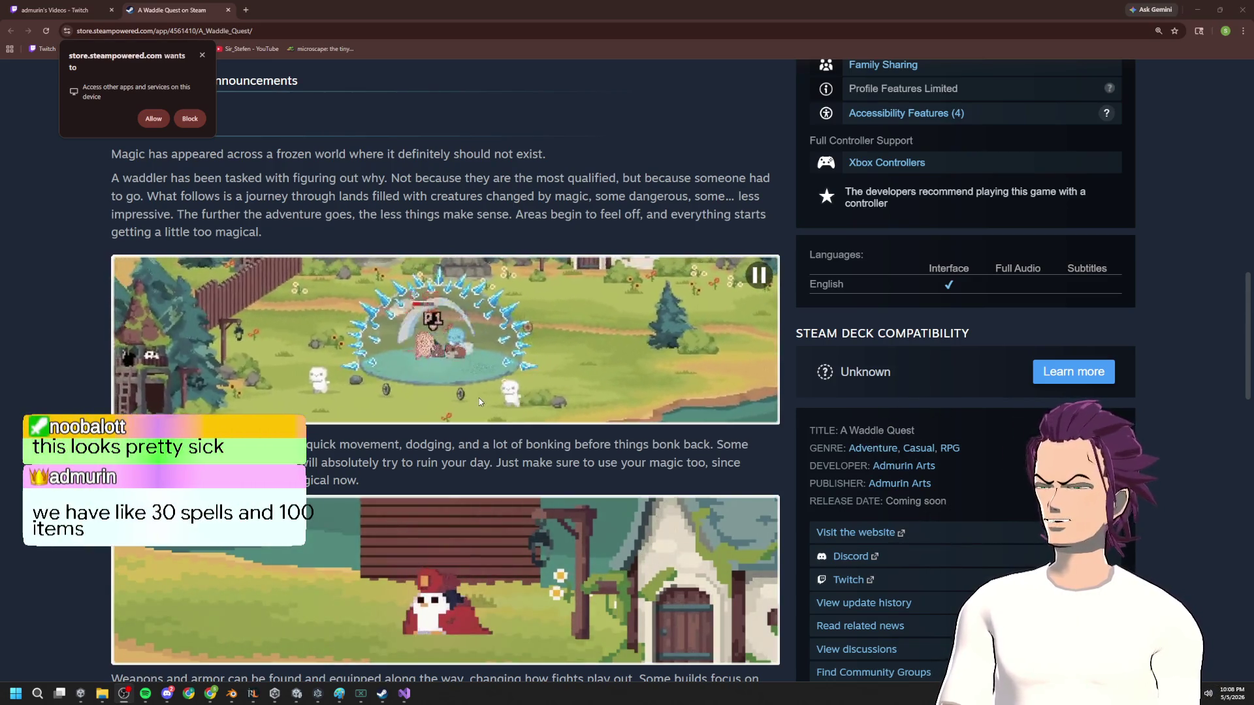
scroll(482, 402, down, 6)
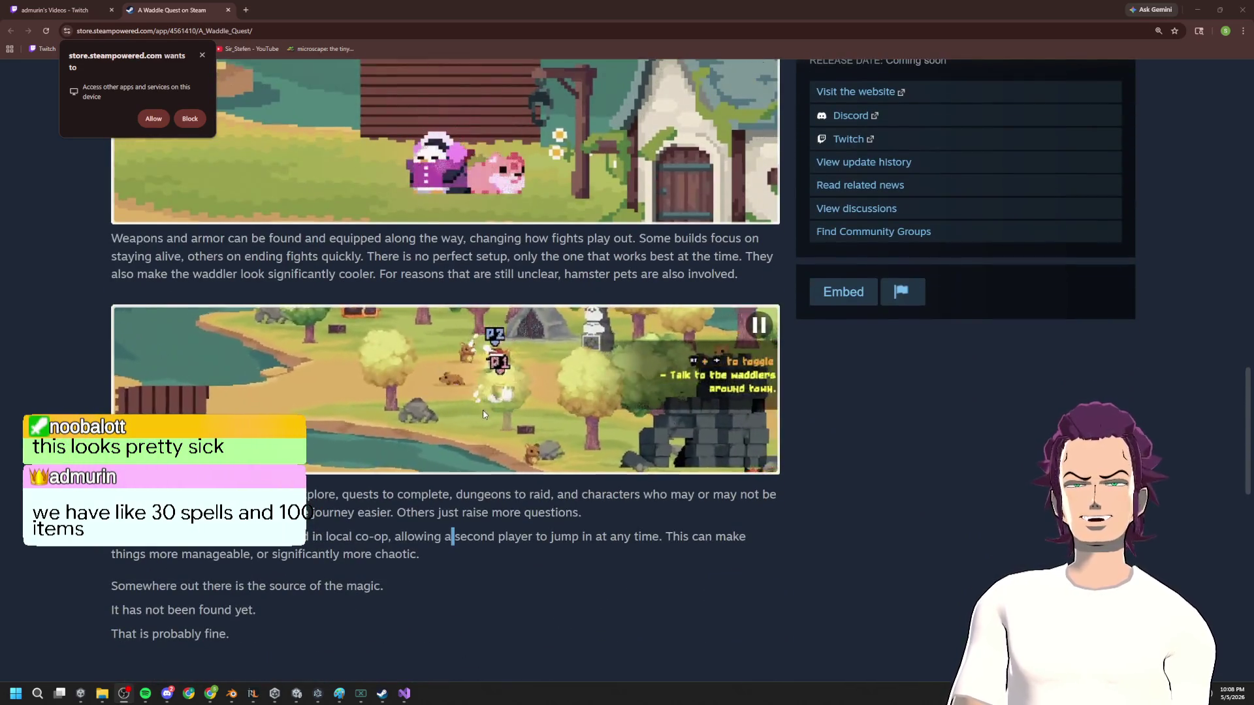
scroll(544, 484, up, 10)
scroll(560, 502, up, 8)
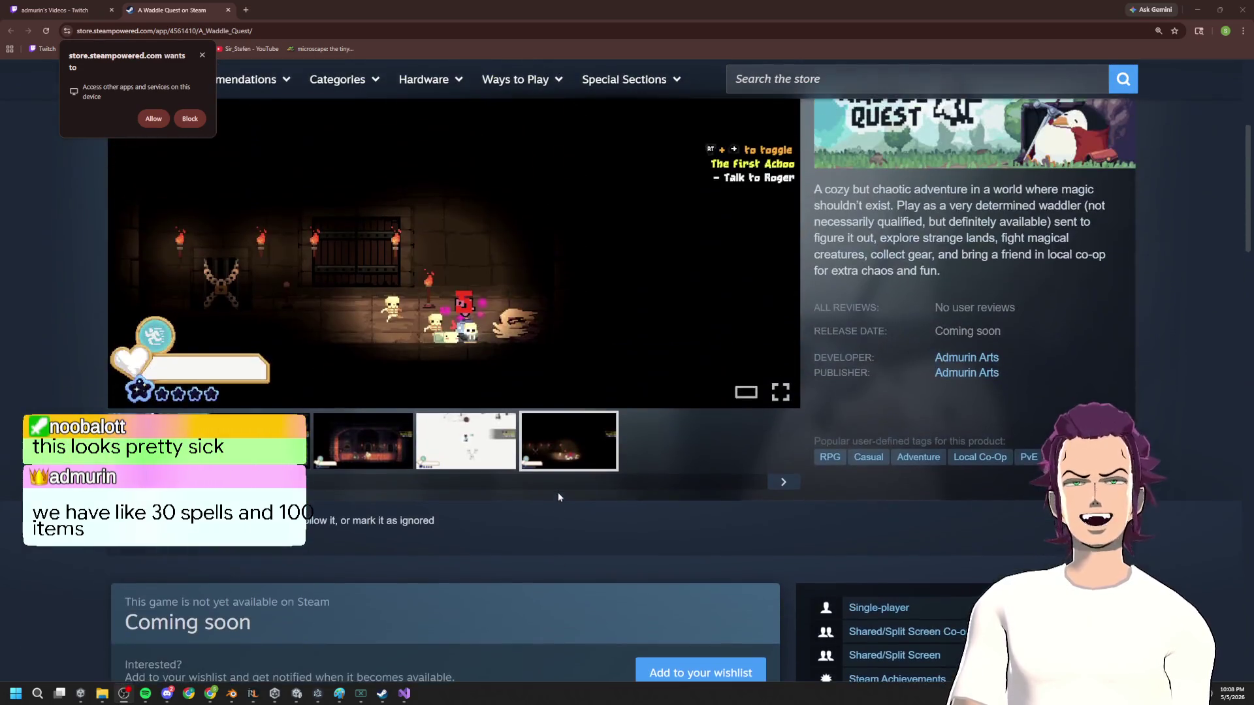
Step: Zoom the page out and browse the A Waddle Quest screenshots, including one at full size
key(ctrl+minus)
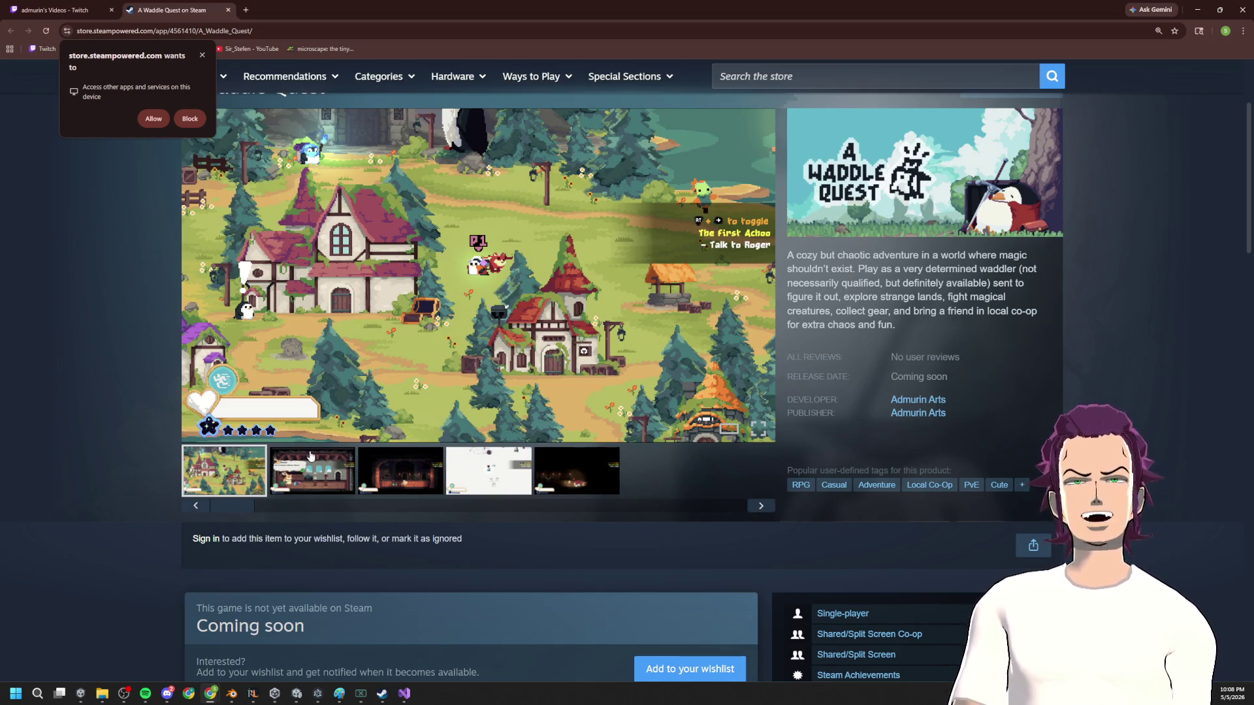
click(378, 470)
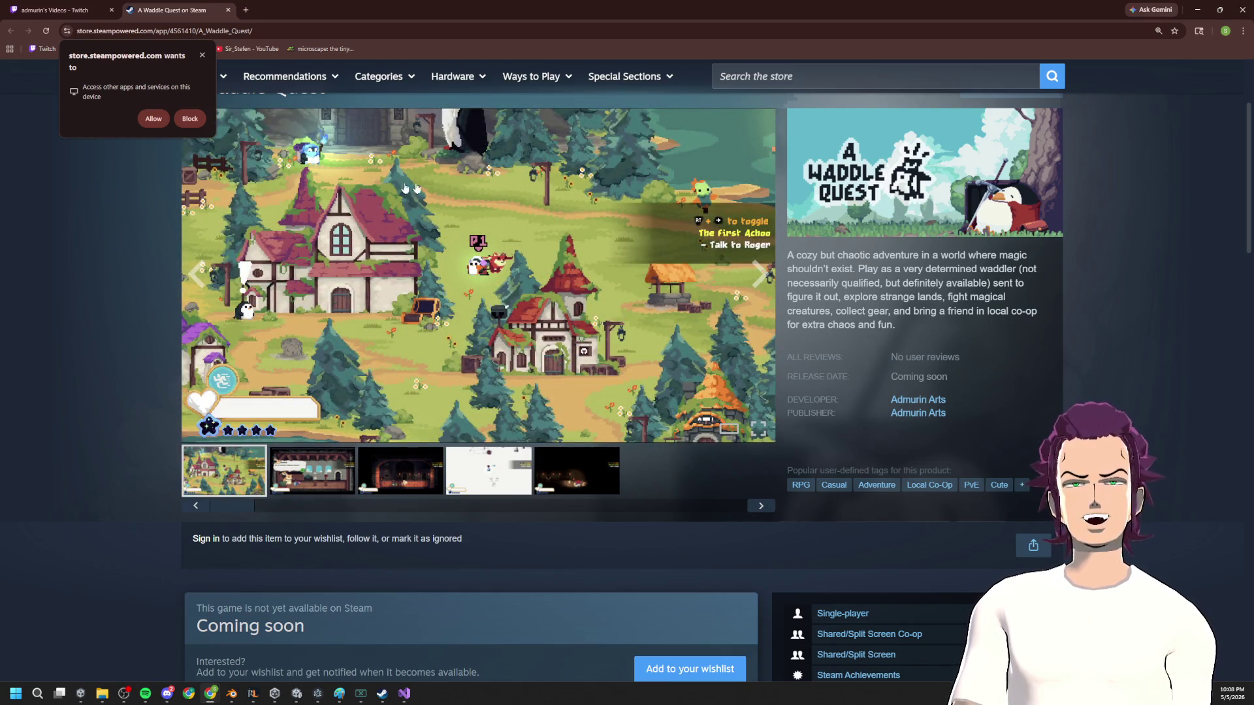
click(396, 313)
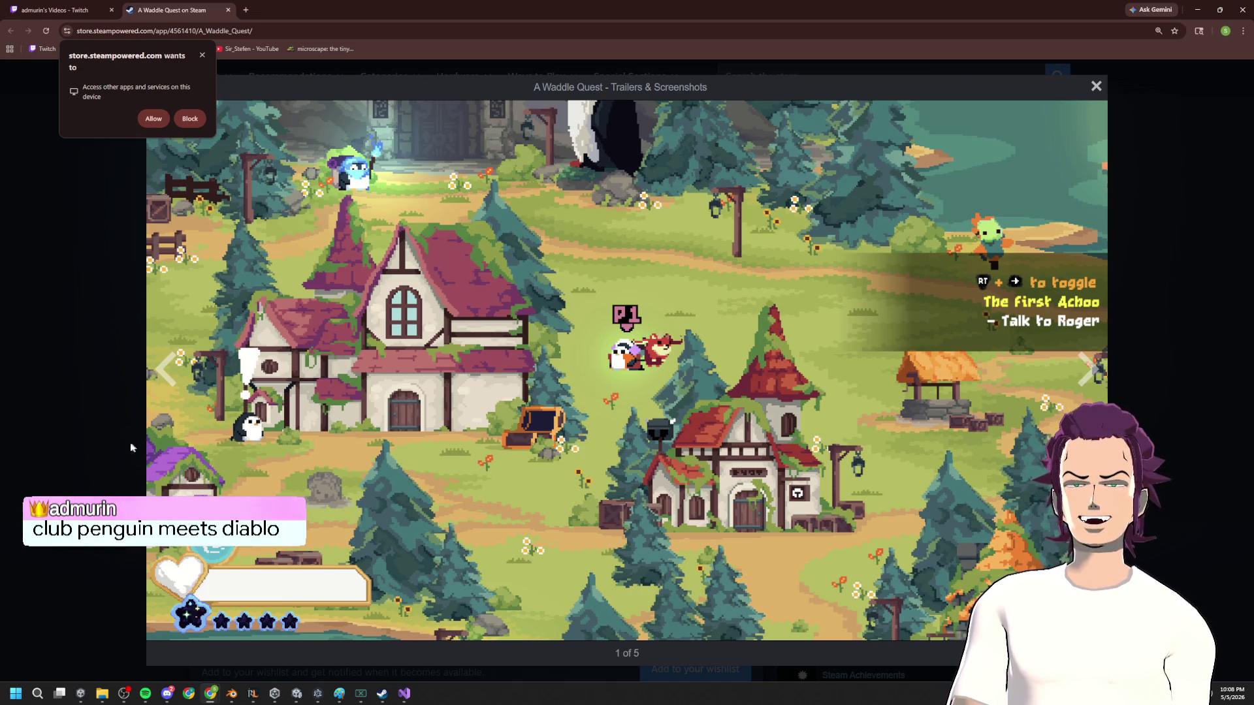
click(107, 452)
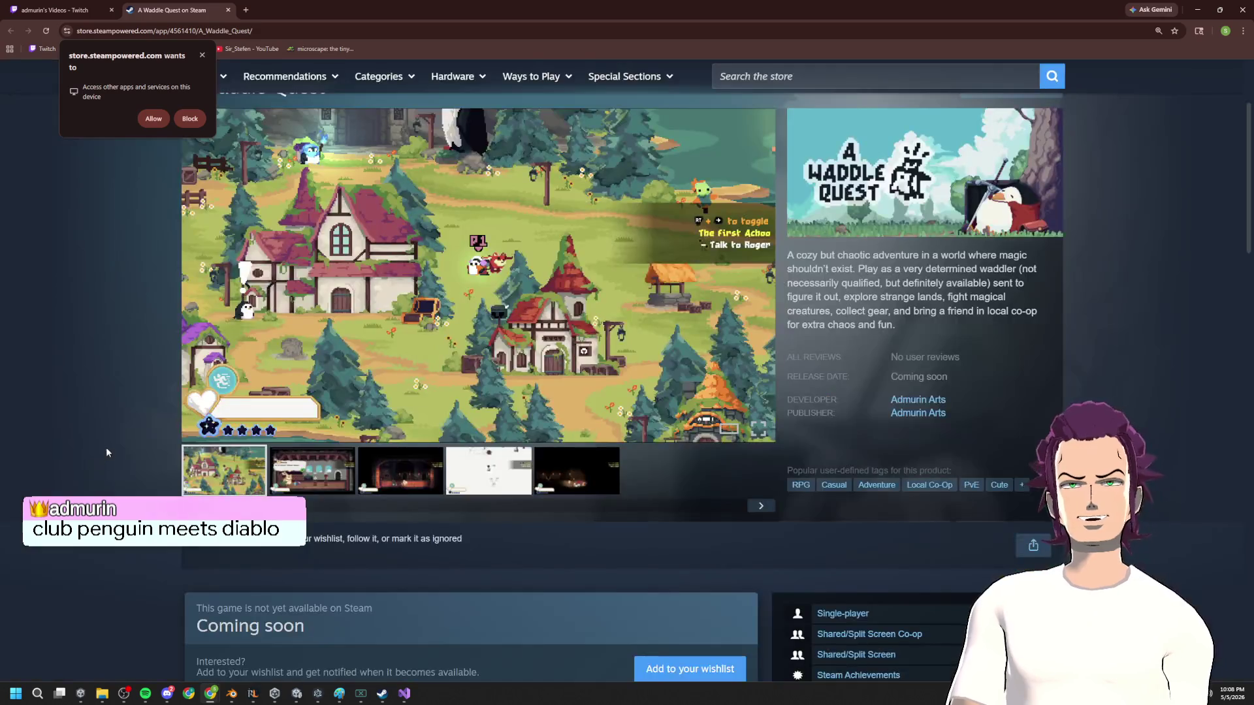
Step: Bring the Discord window in front of the browser
mouse_move(167, 691)
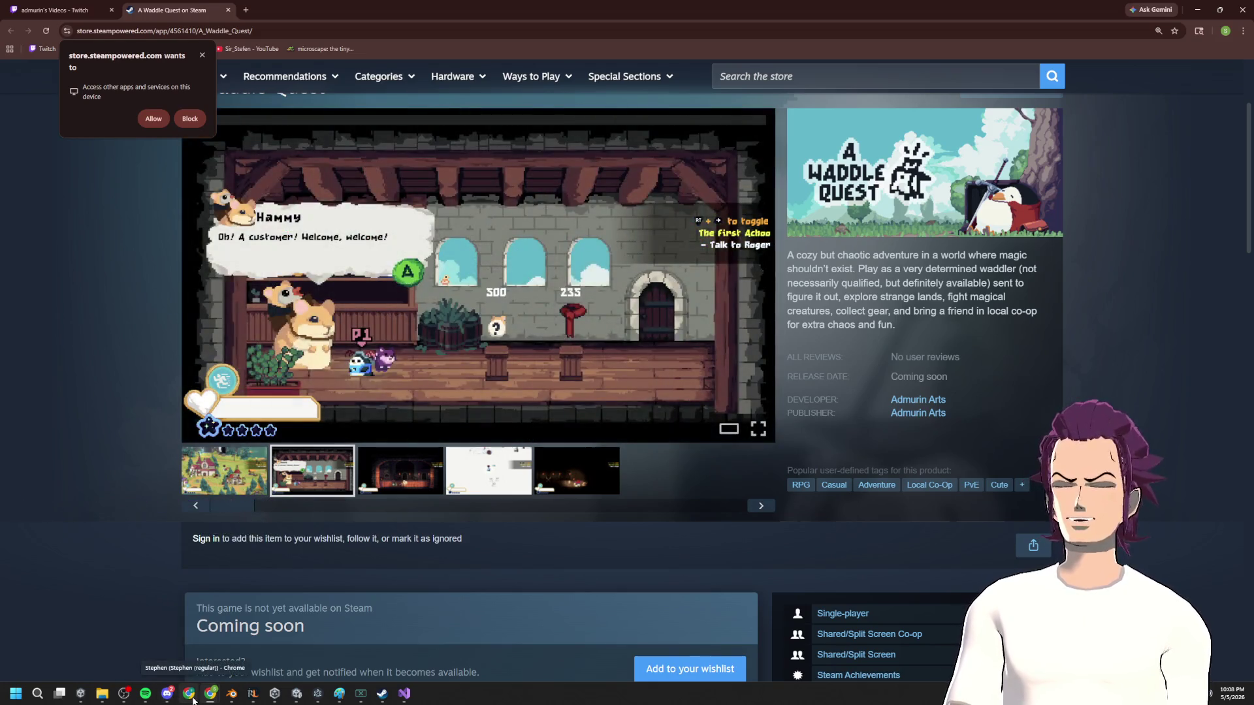
click(194, 701)
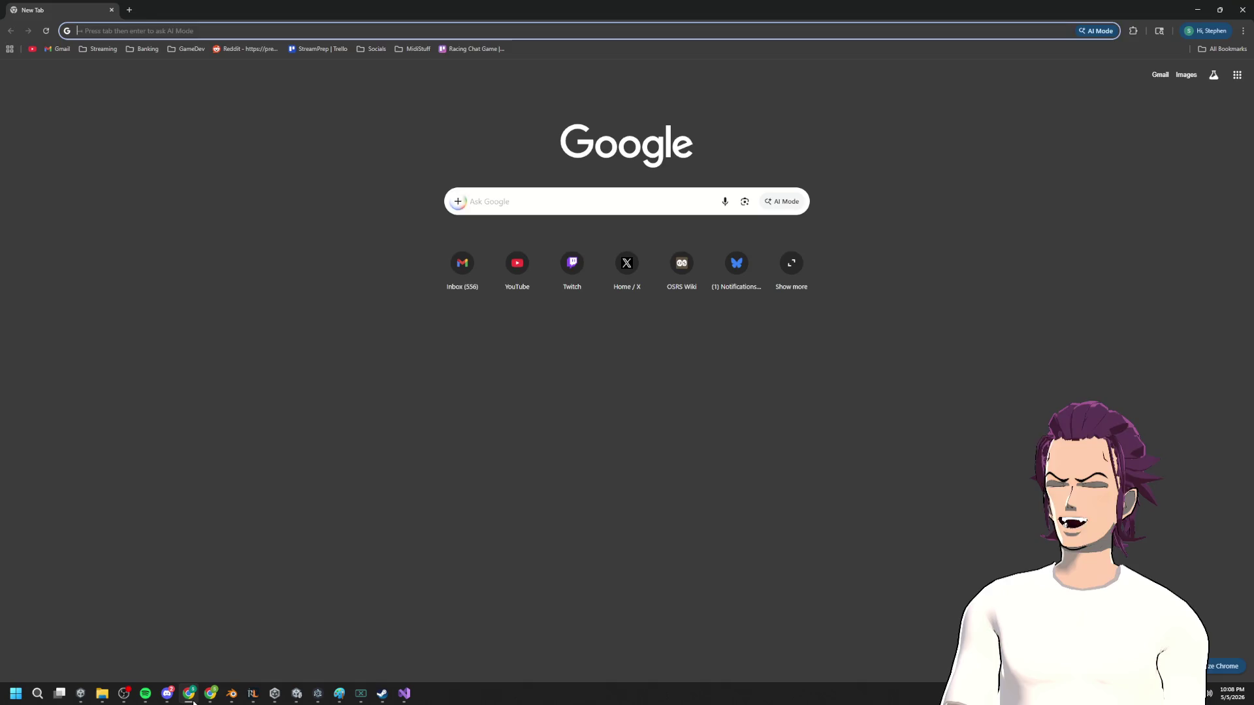
click(193, 701)
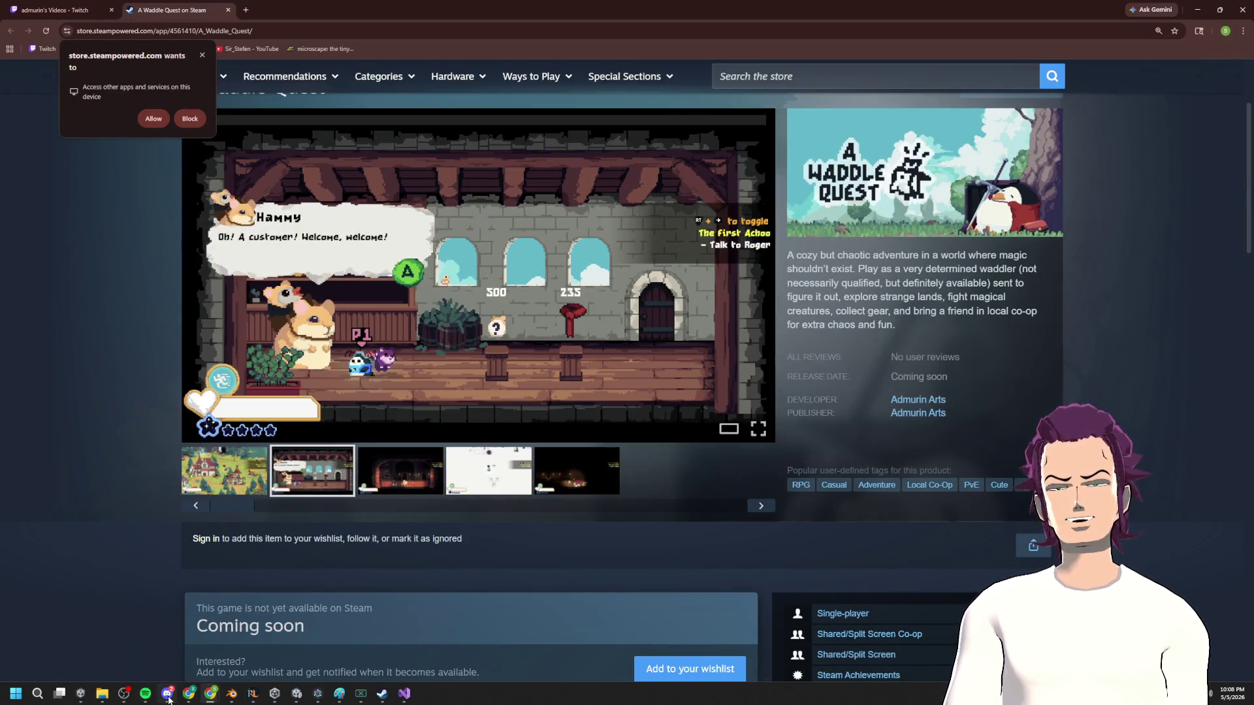
mouse_move(168, 700)
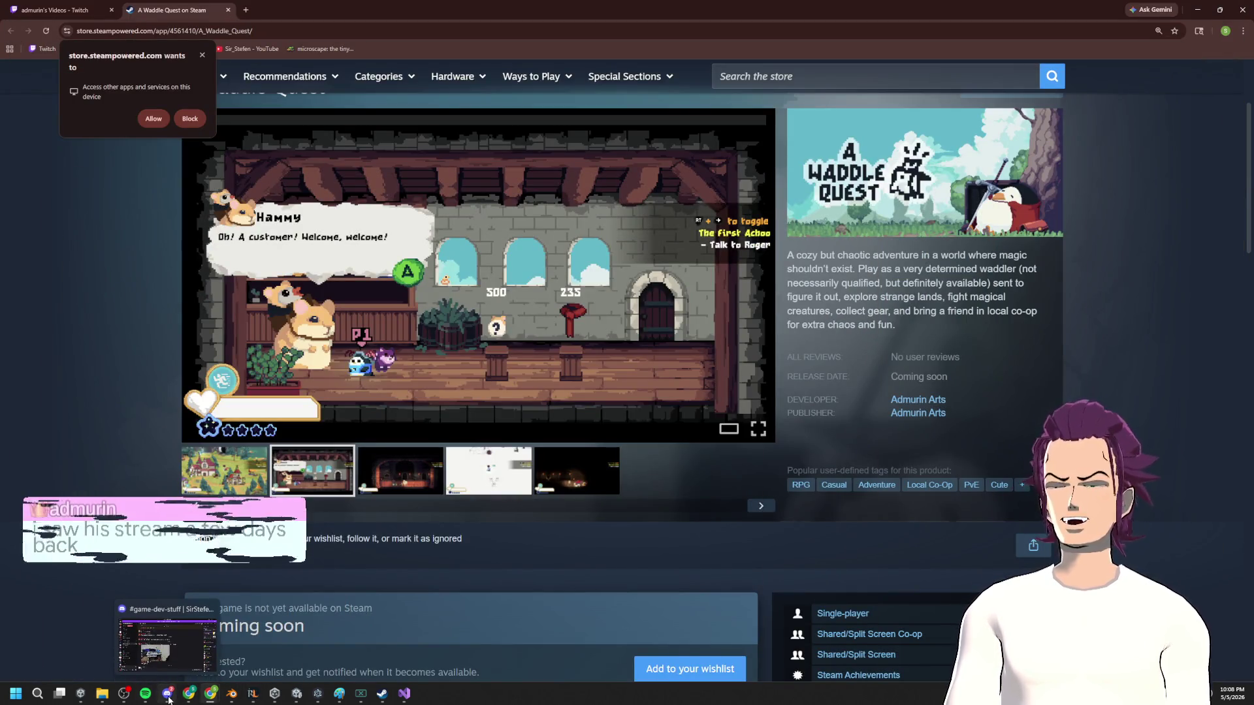
click(168, 700)
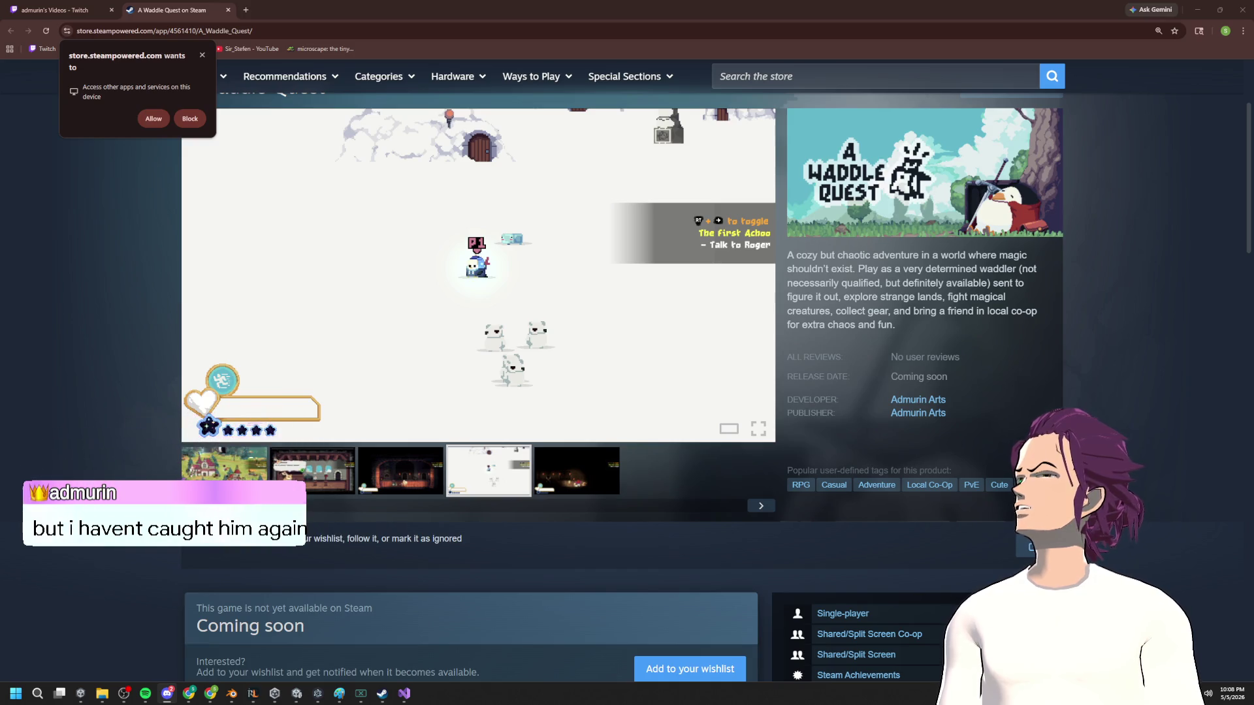
key(alt+Tab)
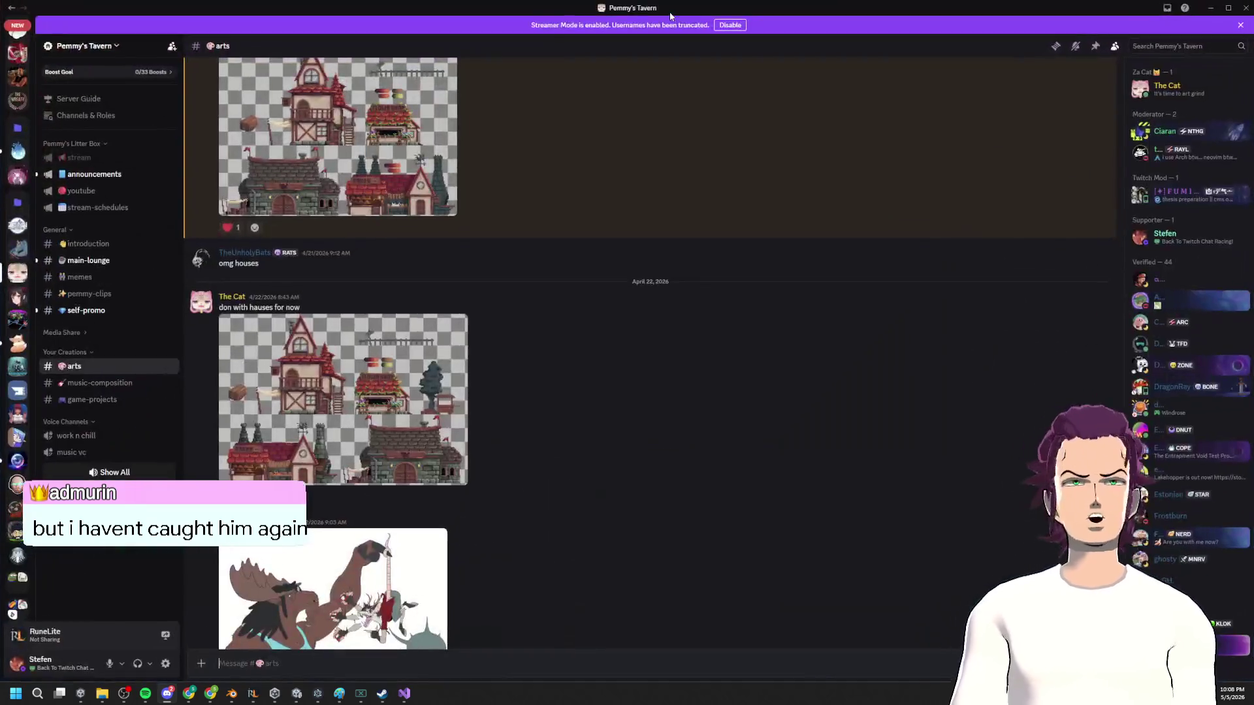
Step: Enlarge and close the posted house sprite images in #arts one by one
scroll(454, 261, up, 1)
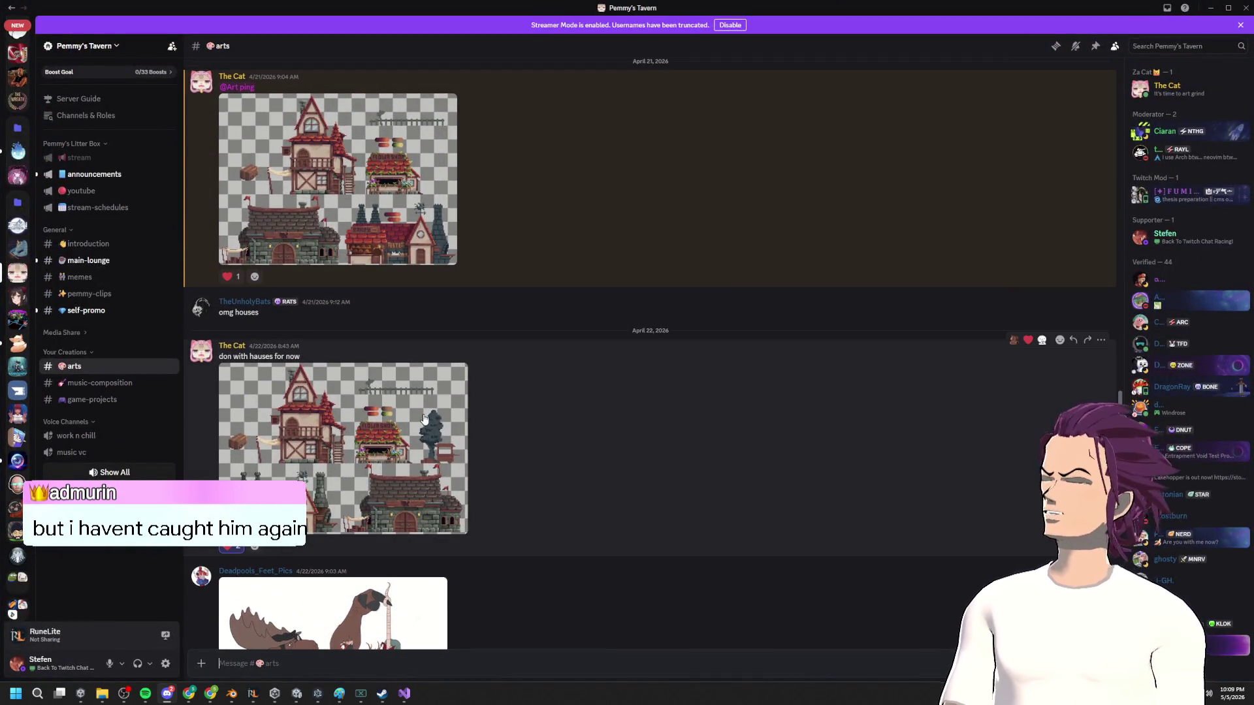
click(410, 411)
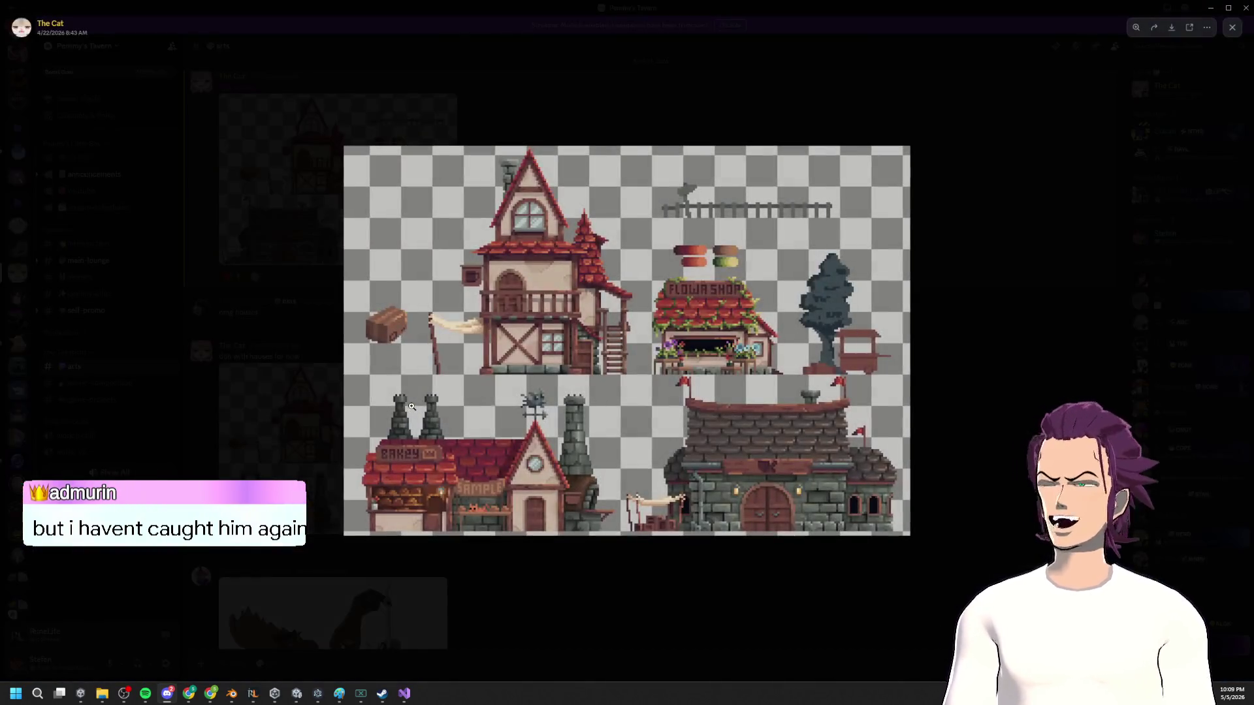
click(672, 575)
scroll(498, 428, up, 1)
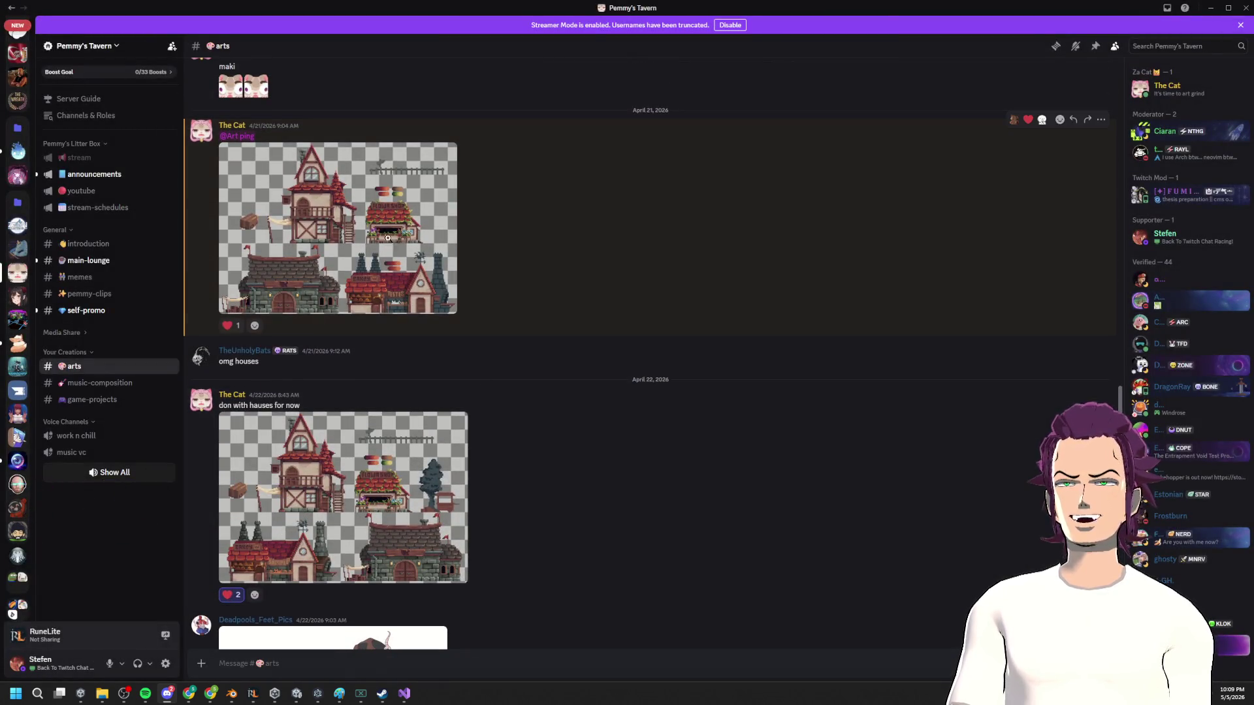
click(387, 237)
click(621, 551)
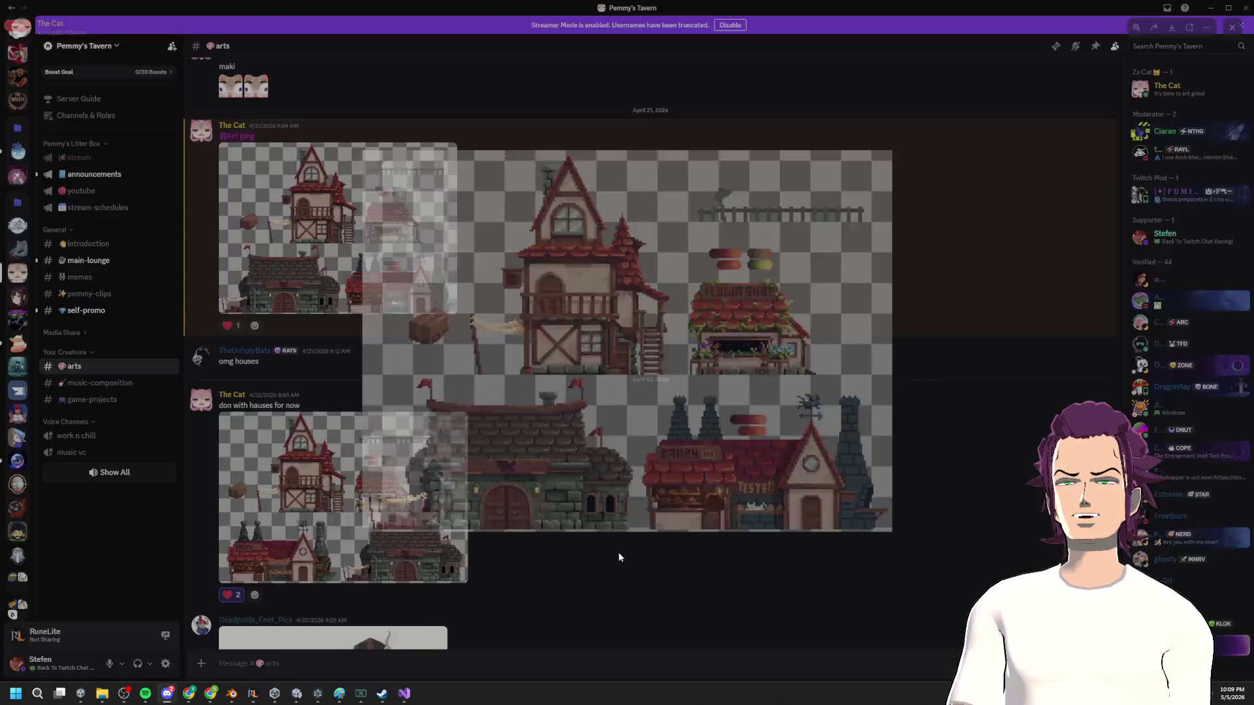
click(343, 496)
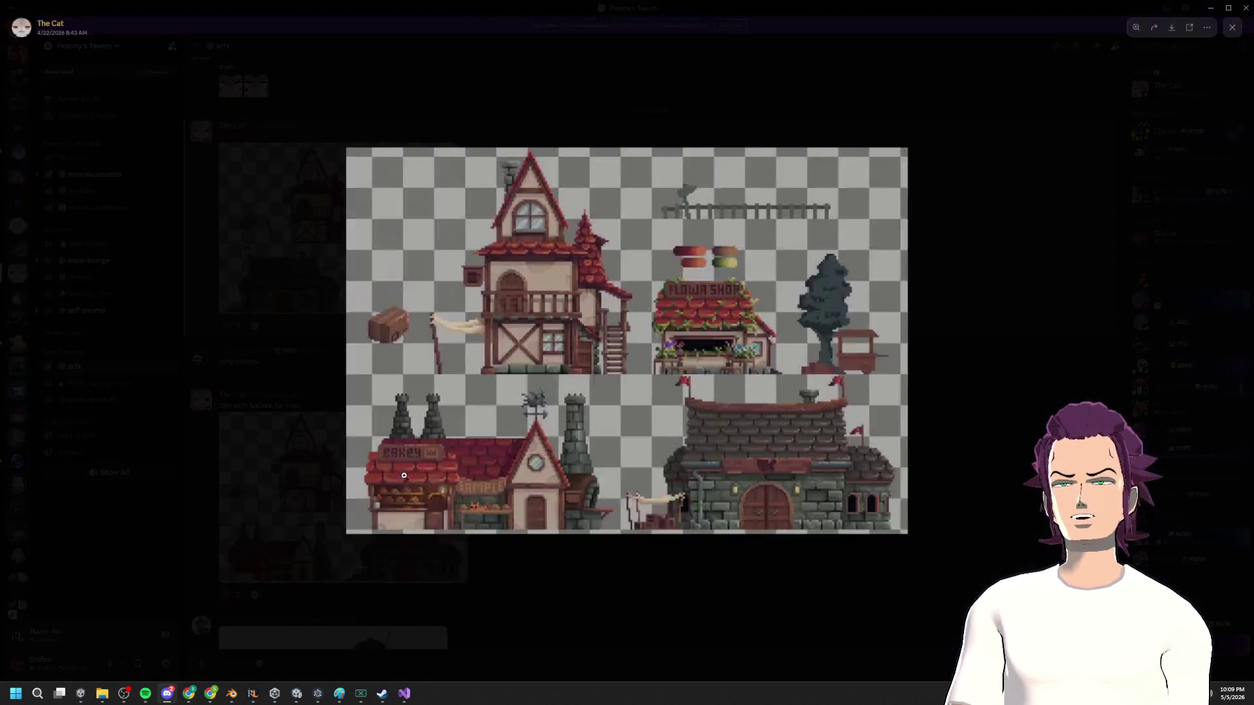
click(679, 549)
Step: Scroll back through #arts to the April 3–4 drawings
scroll(543, 405, up, 1)
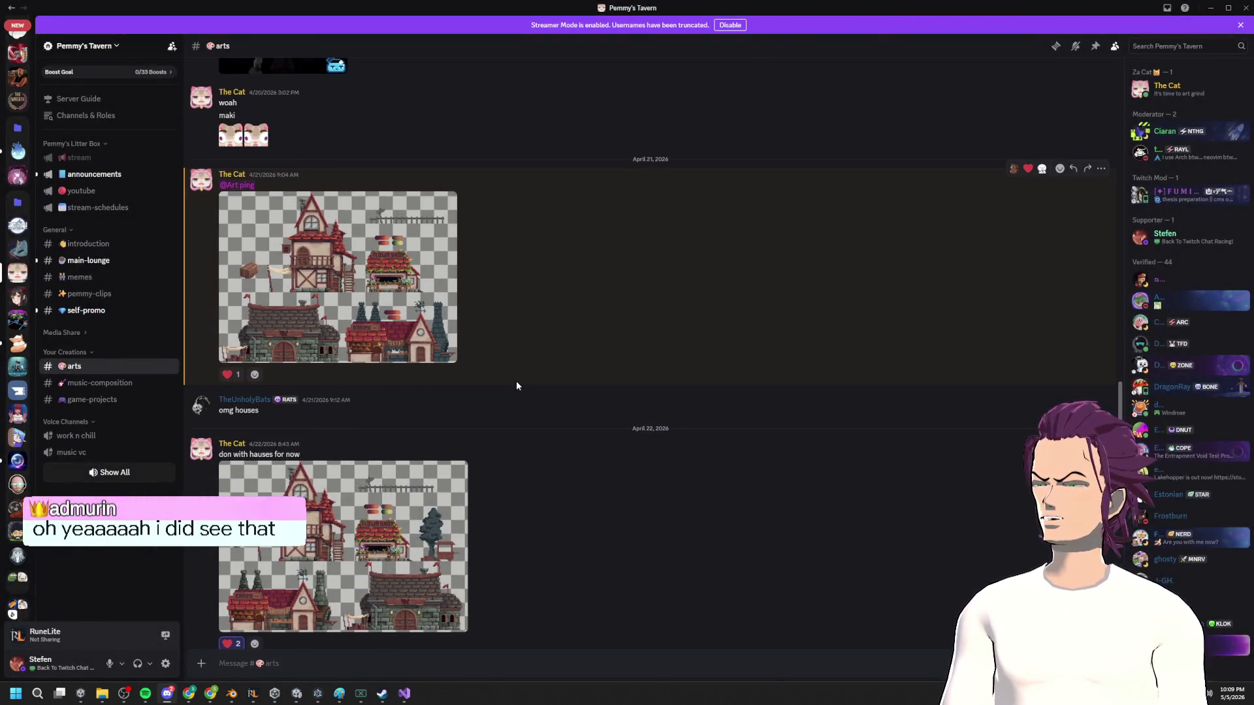
scroll(515, 381, up, 15)
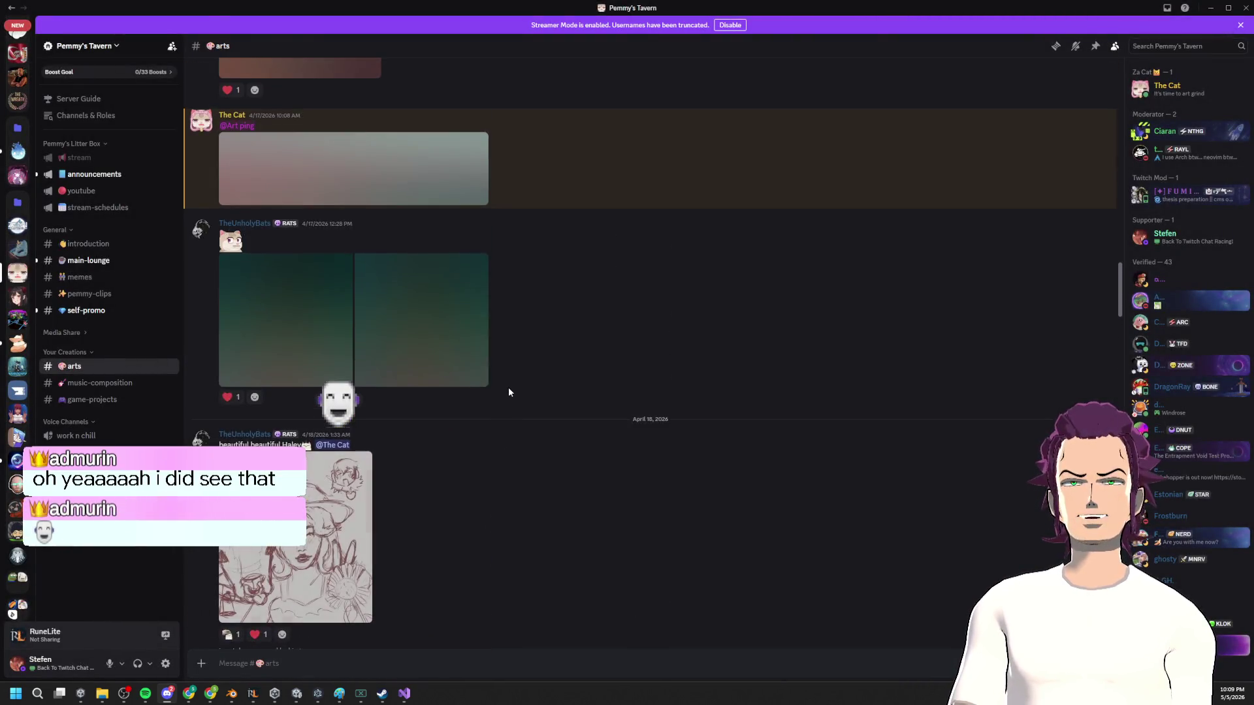
scroll(511, 395, up, 10)
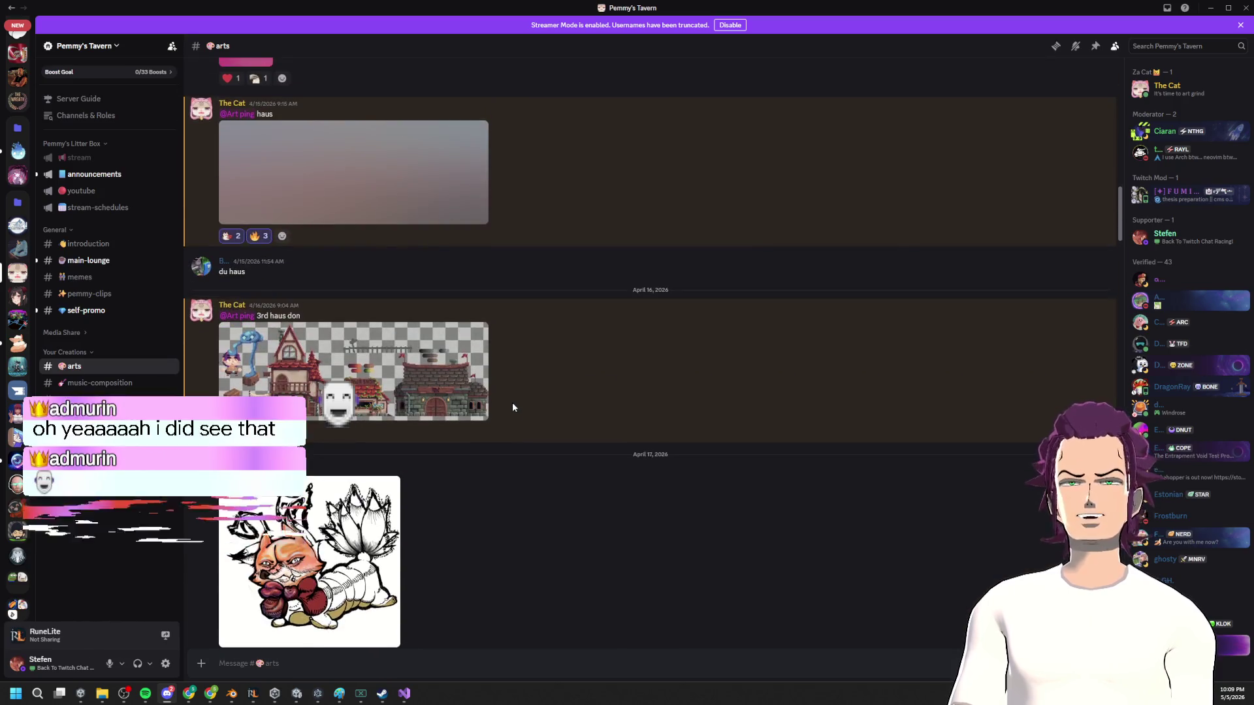
scroll(512, 406, up, 8)
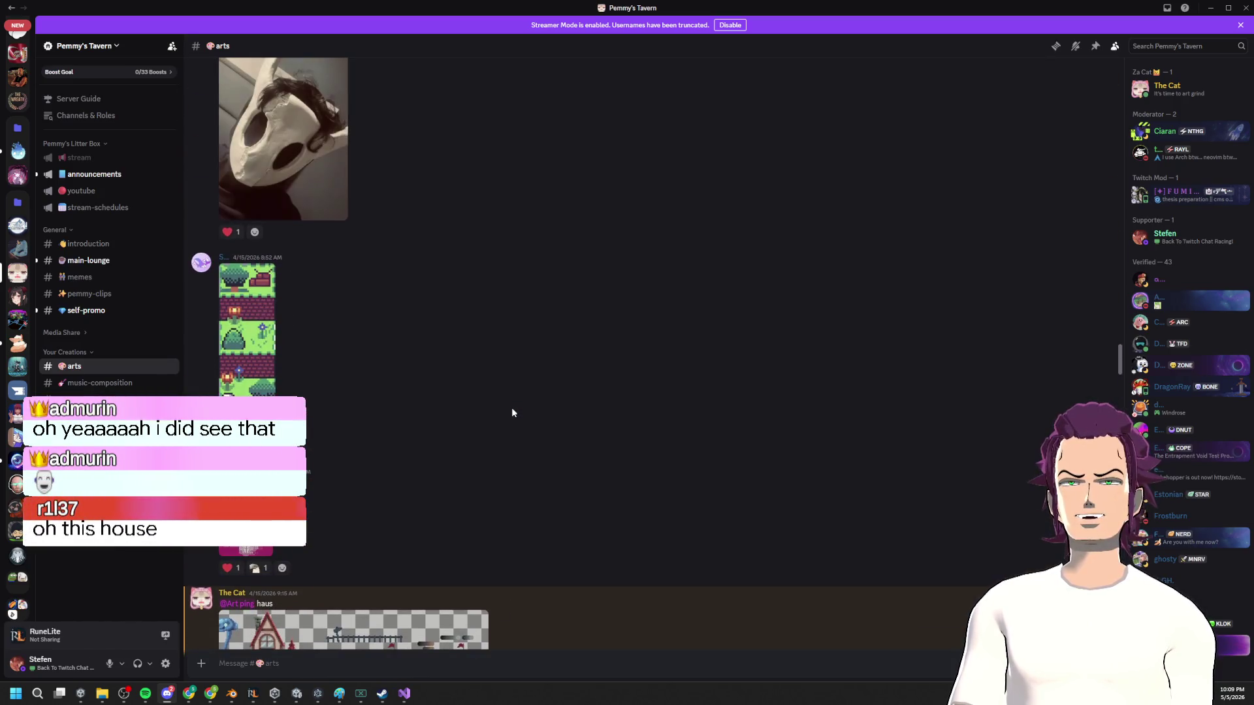
scroll(507, 399, up, 10)
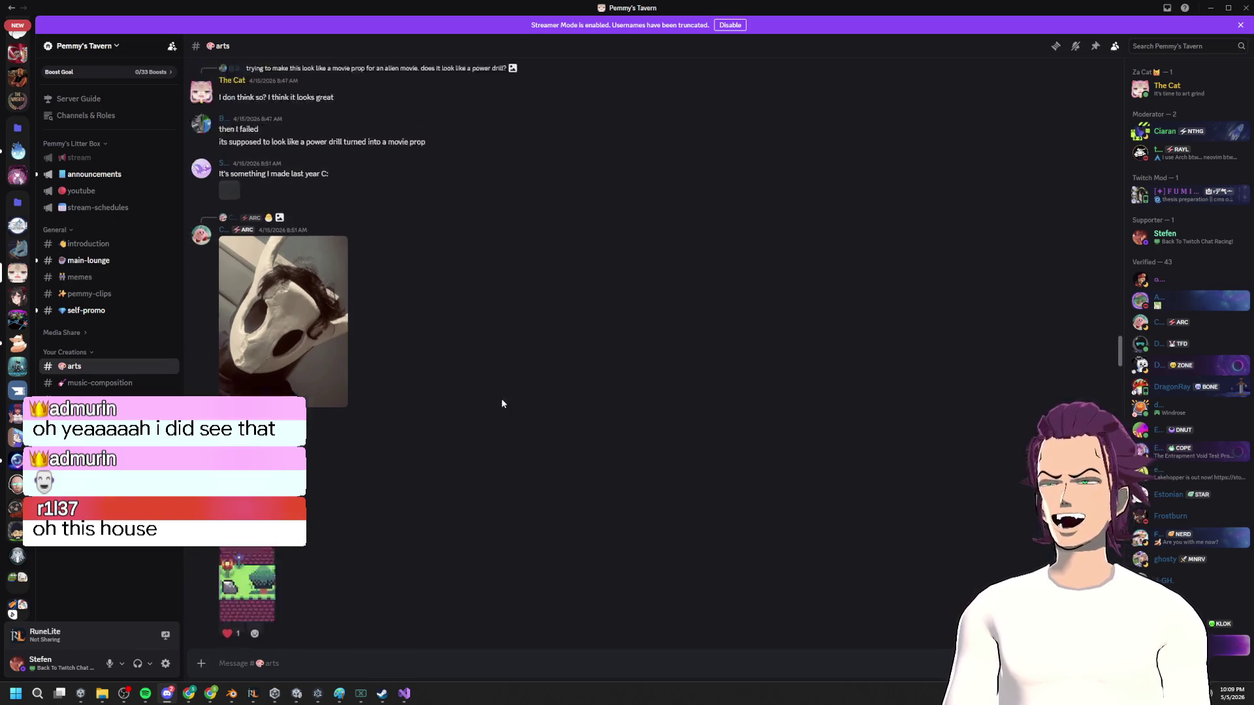
scroll(507, 405, down, 10)
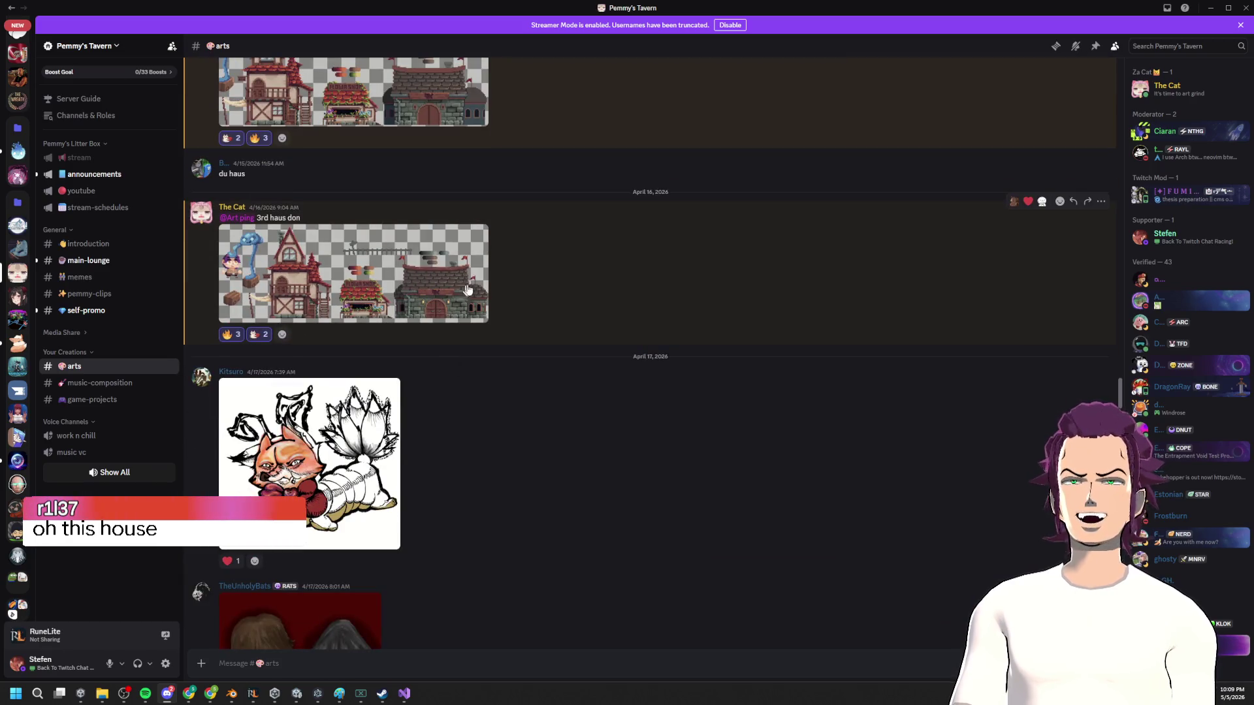
scroll(482, 286, up, 10)
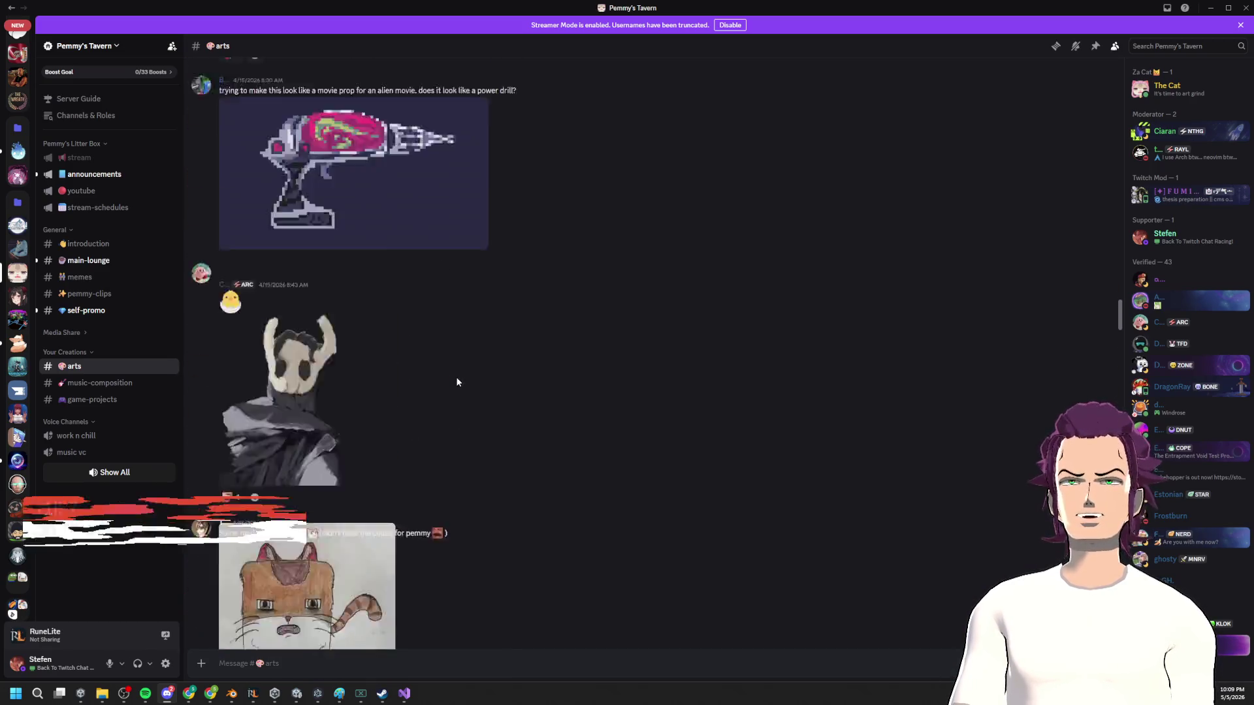
scroll(463, 394, up, 15)
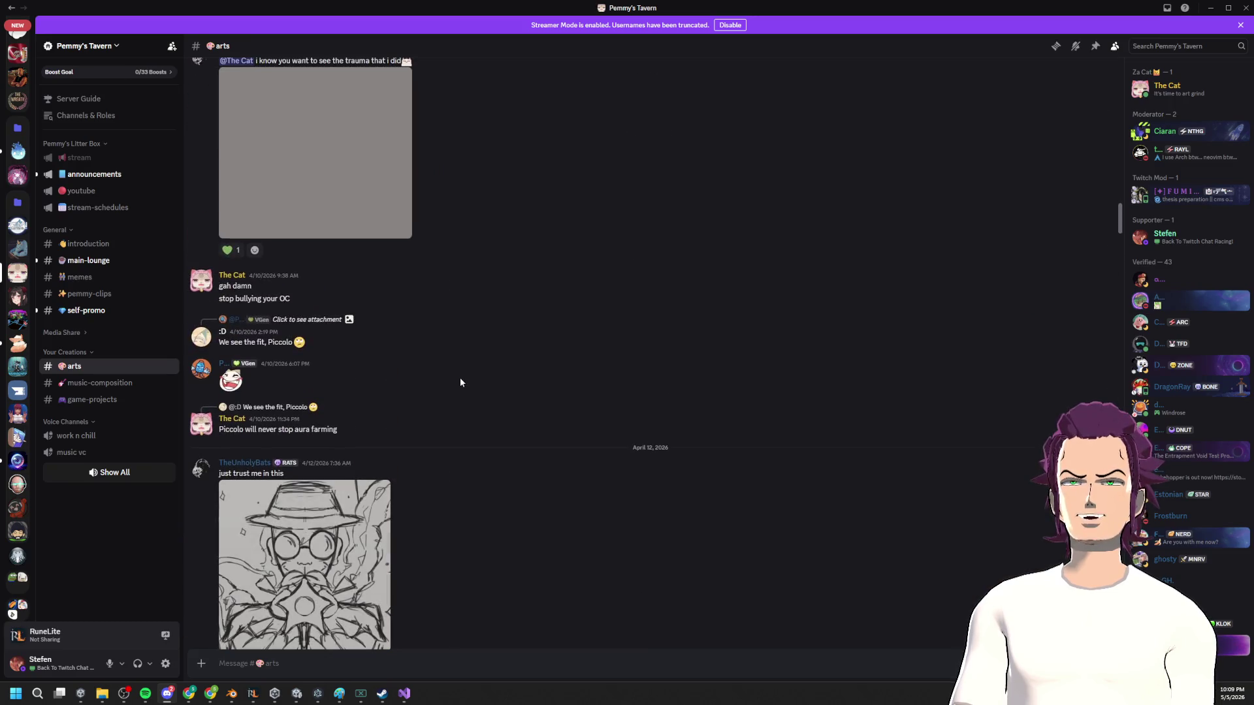
scroll(460, 381, up, 15)
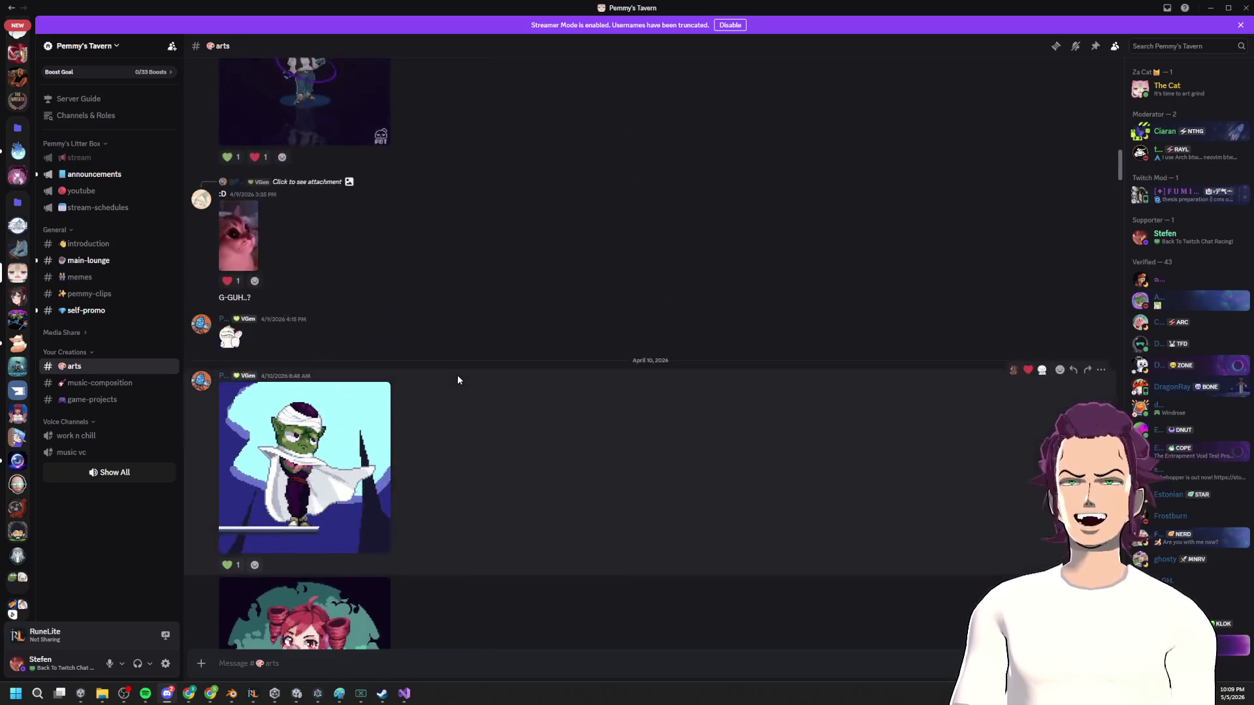
scroll(460, 376, up, 15)
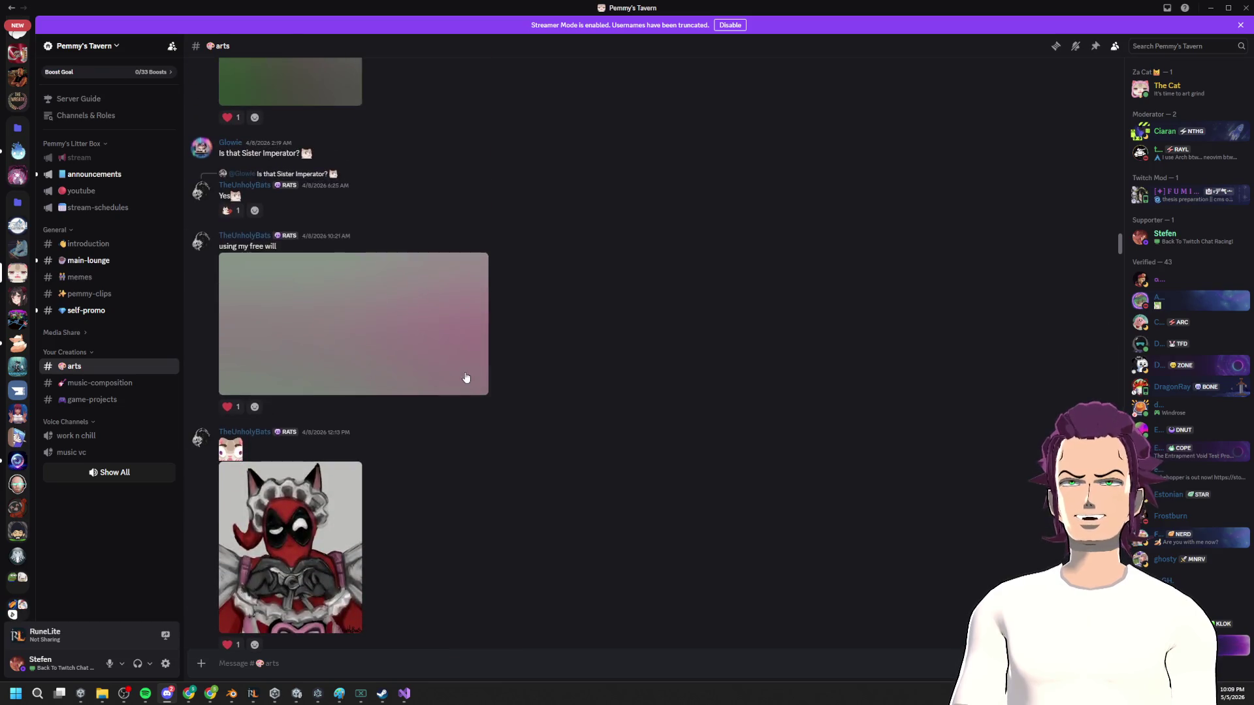
scroll(464, 373, up, 15)
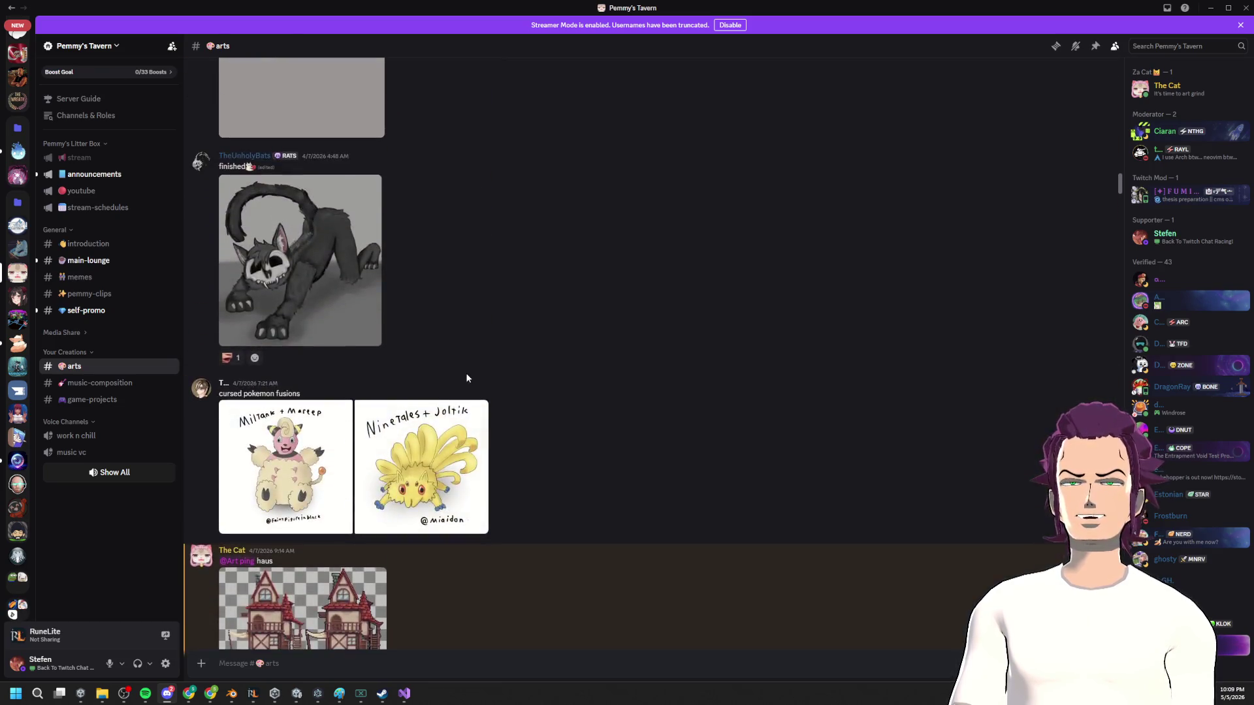
scroll(470, 378, up, 15)
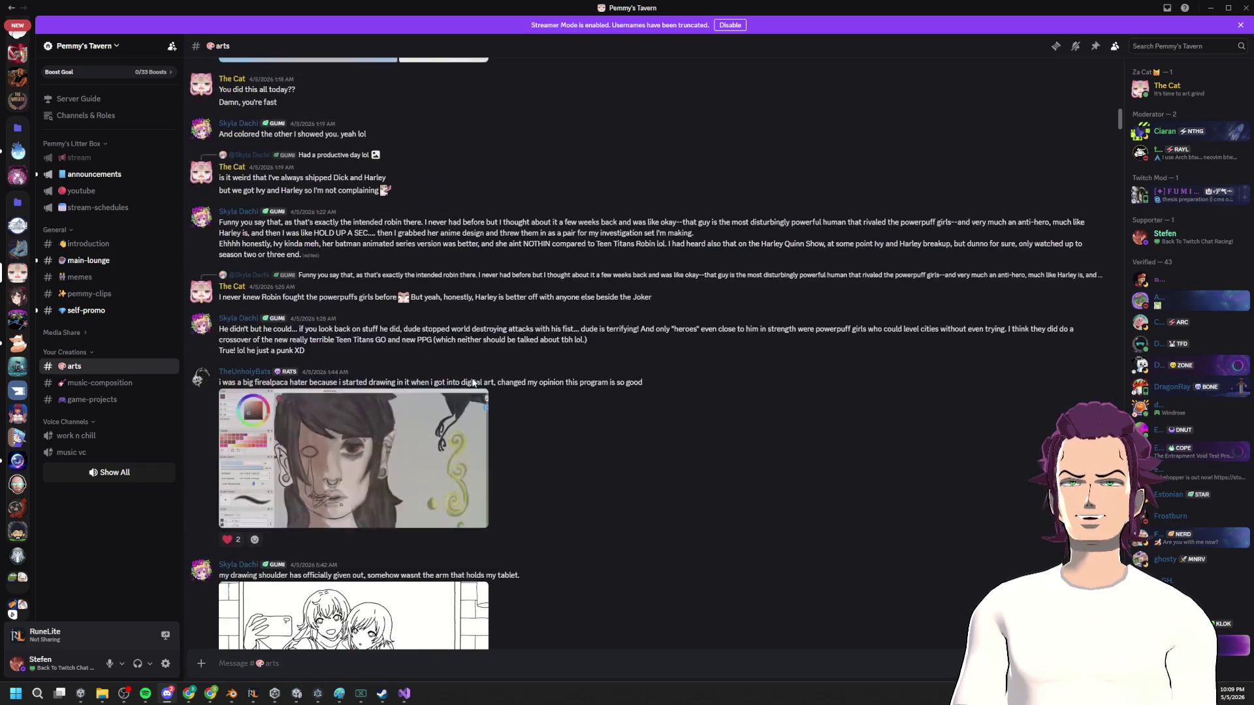
scroll(471, 379, up, 15)
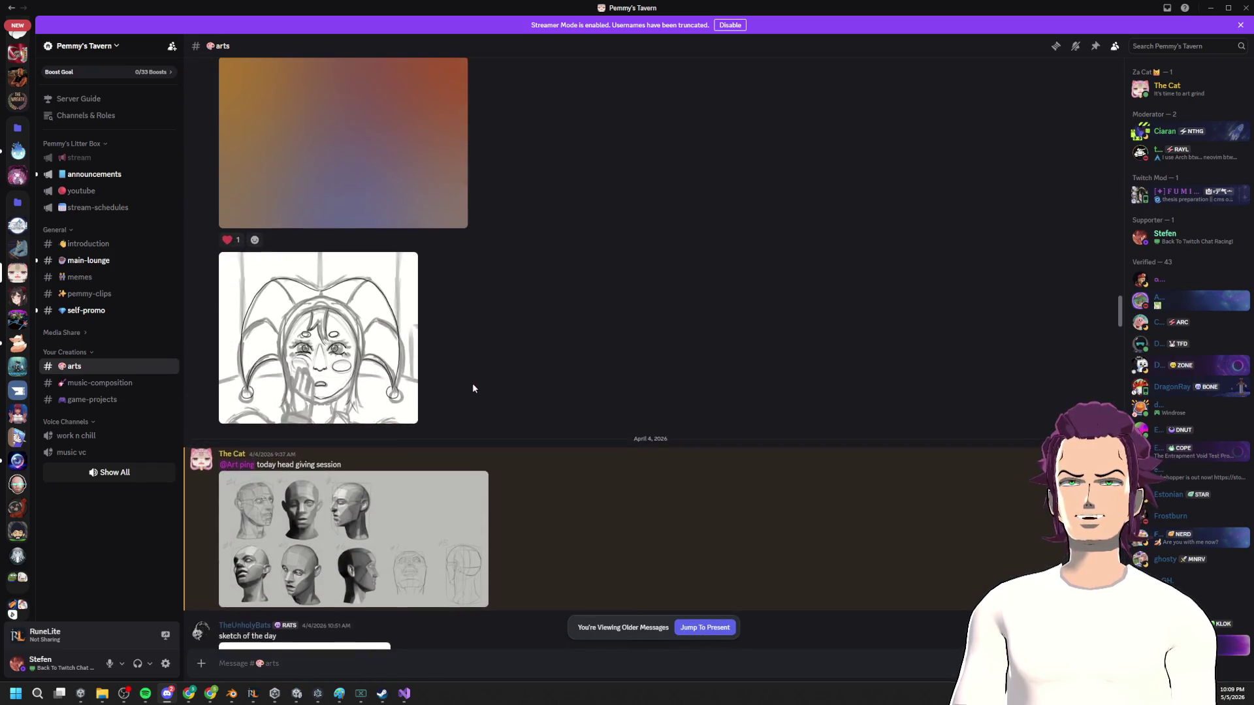
key(alt+Tab)
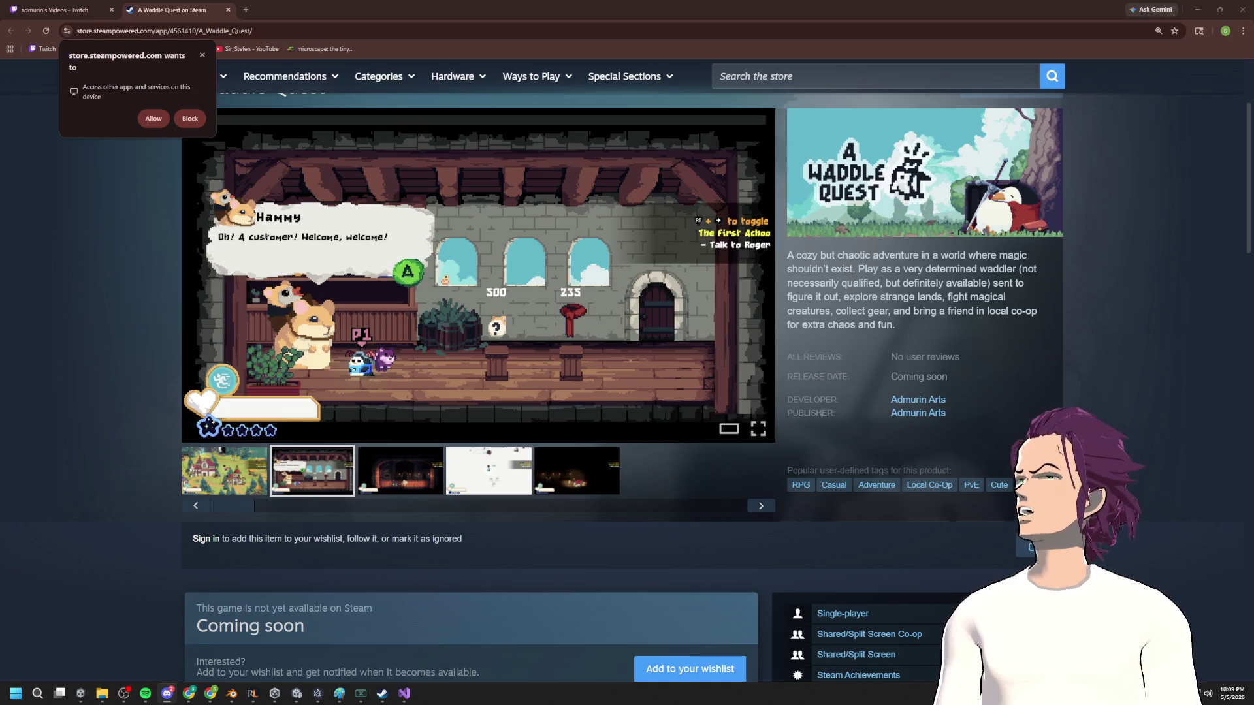
Step: View the pixel-art town image in Discord DMs, then bring Spotify over the Steam page
key(alt+Tab)
click(396, 344)
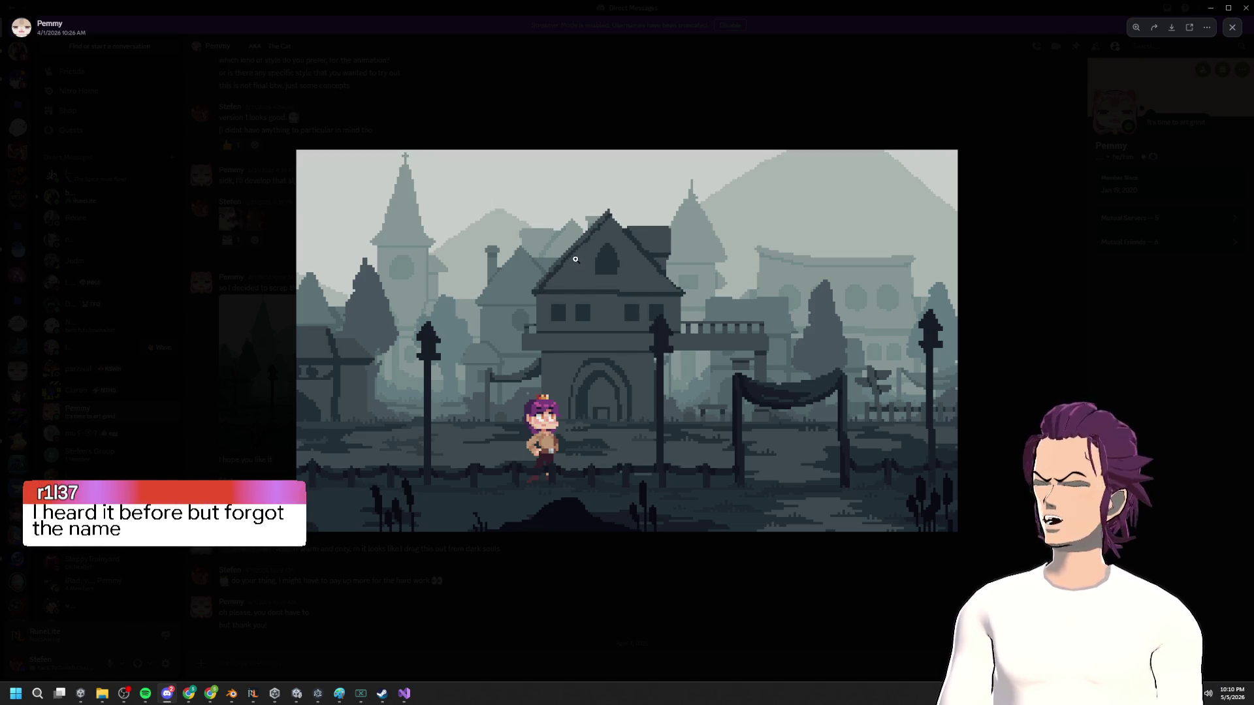
key(alt+Tab)
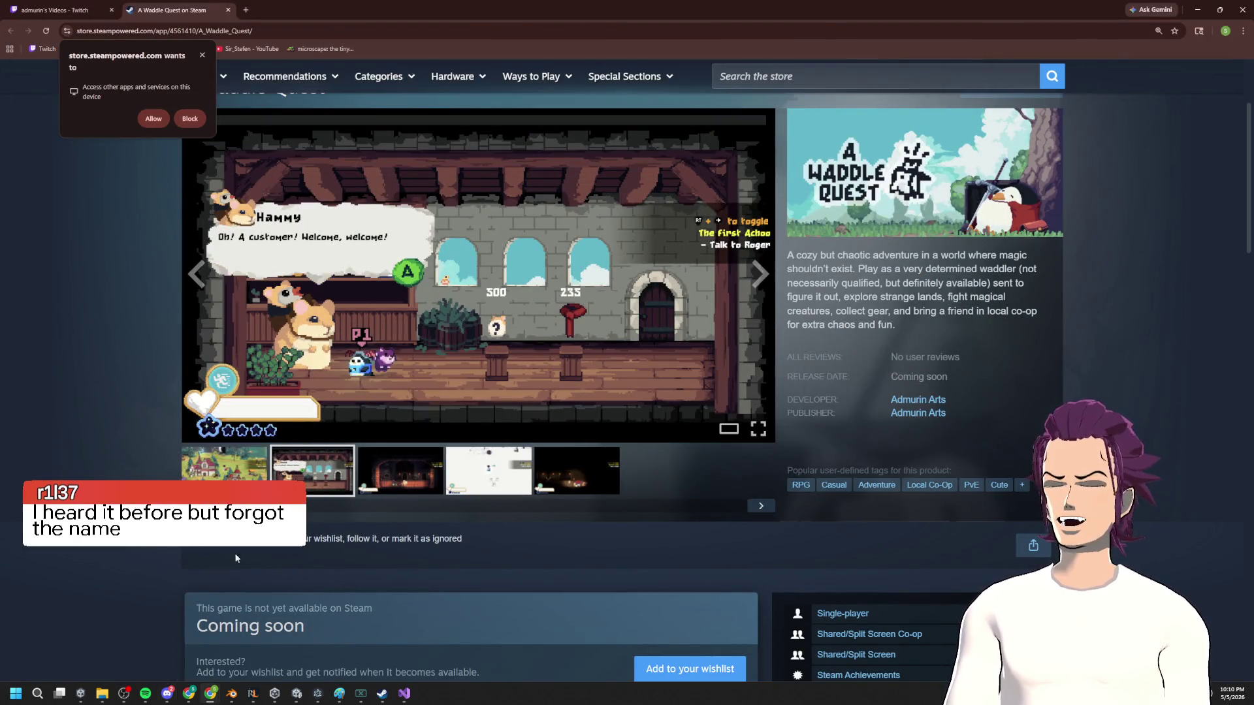
click(144, 695)
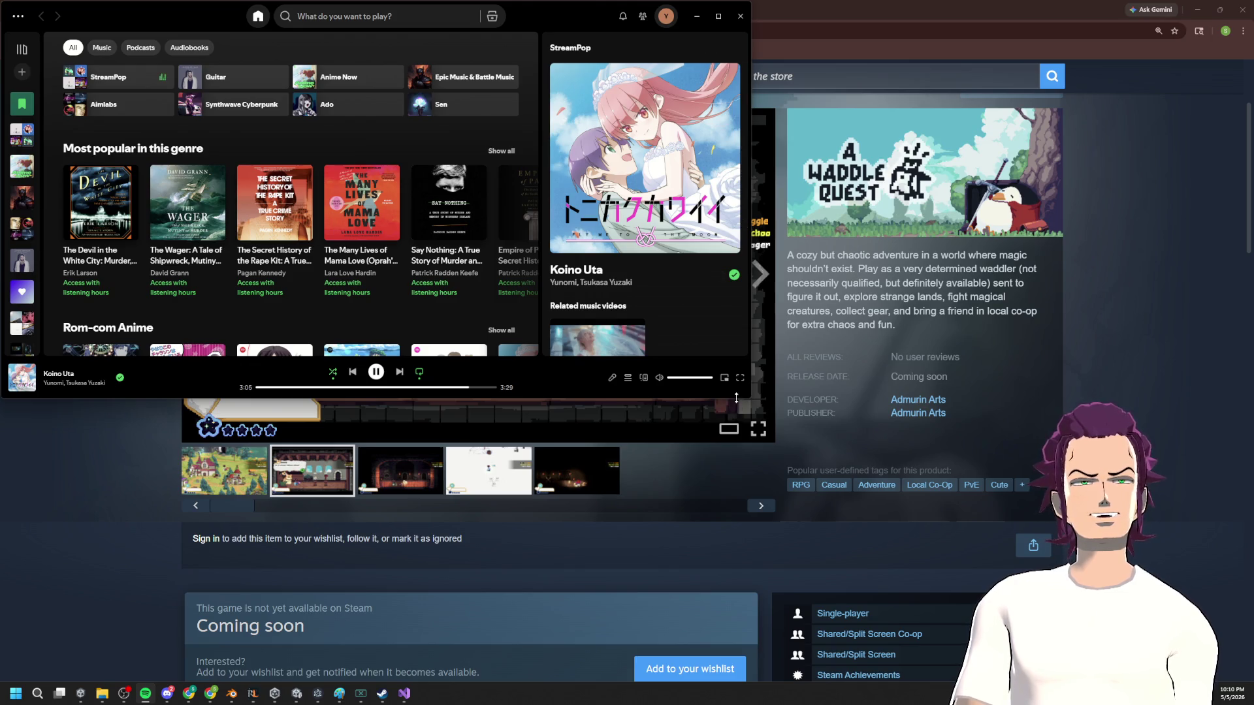
Step: Drag Spotify's bottom edge down to show the Rom-com Anime row and track credits
drag(734, 396, 733, 580)
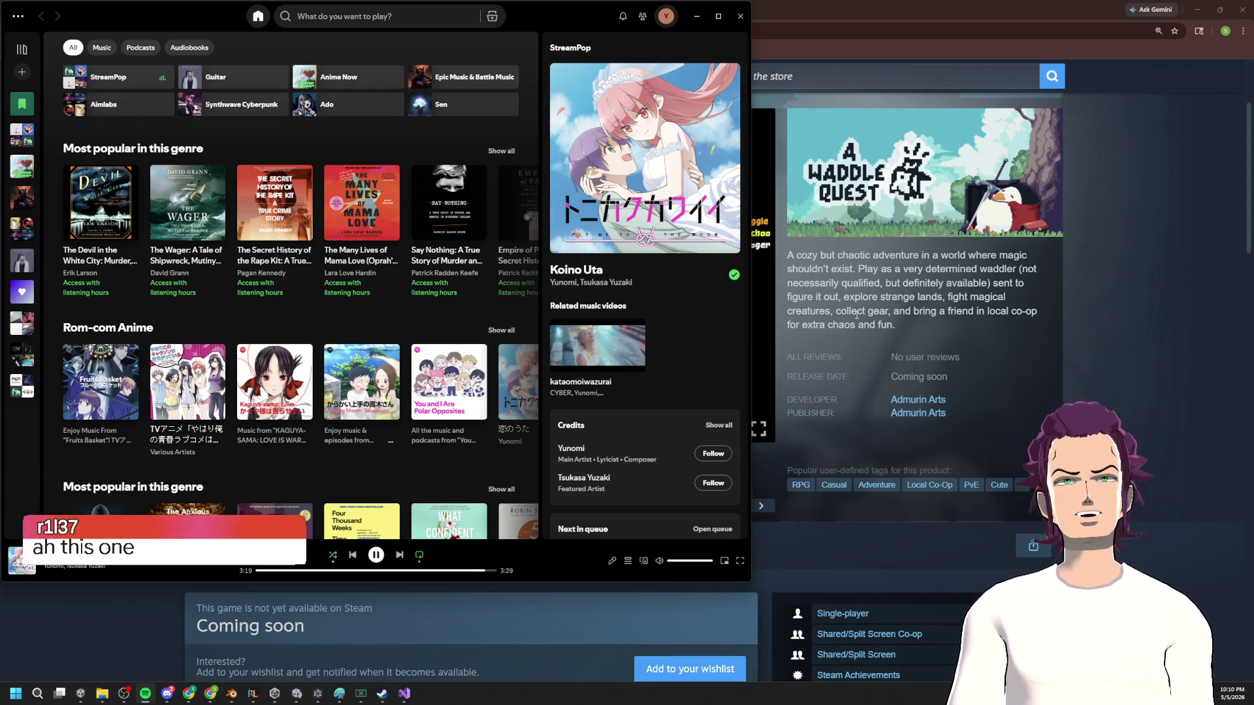
Step: Bring back the A Waddle Quest store window, then minimize it with Win+Down
click(1193, 292)
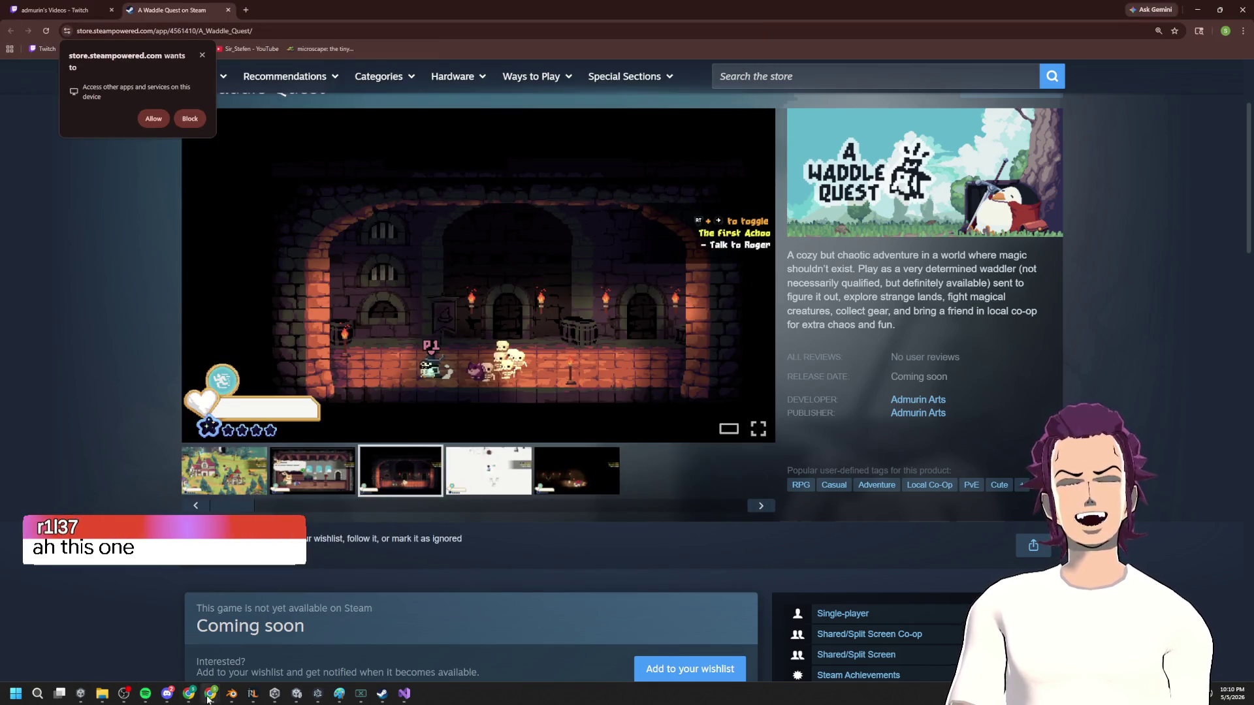
mouse_move(210, 693)
mouse_move(486, 641)
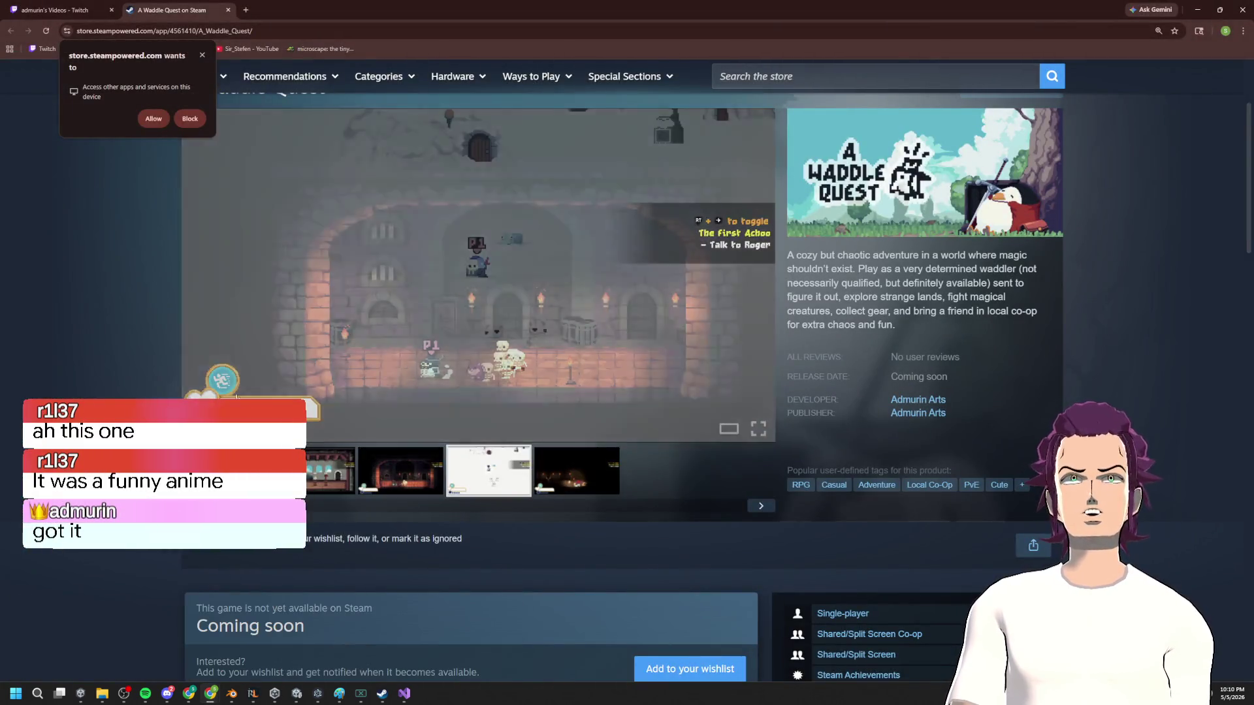
click(377, 647)
key(super+Down)
key(Down)
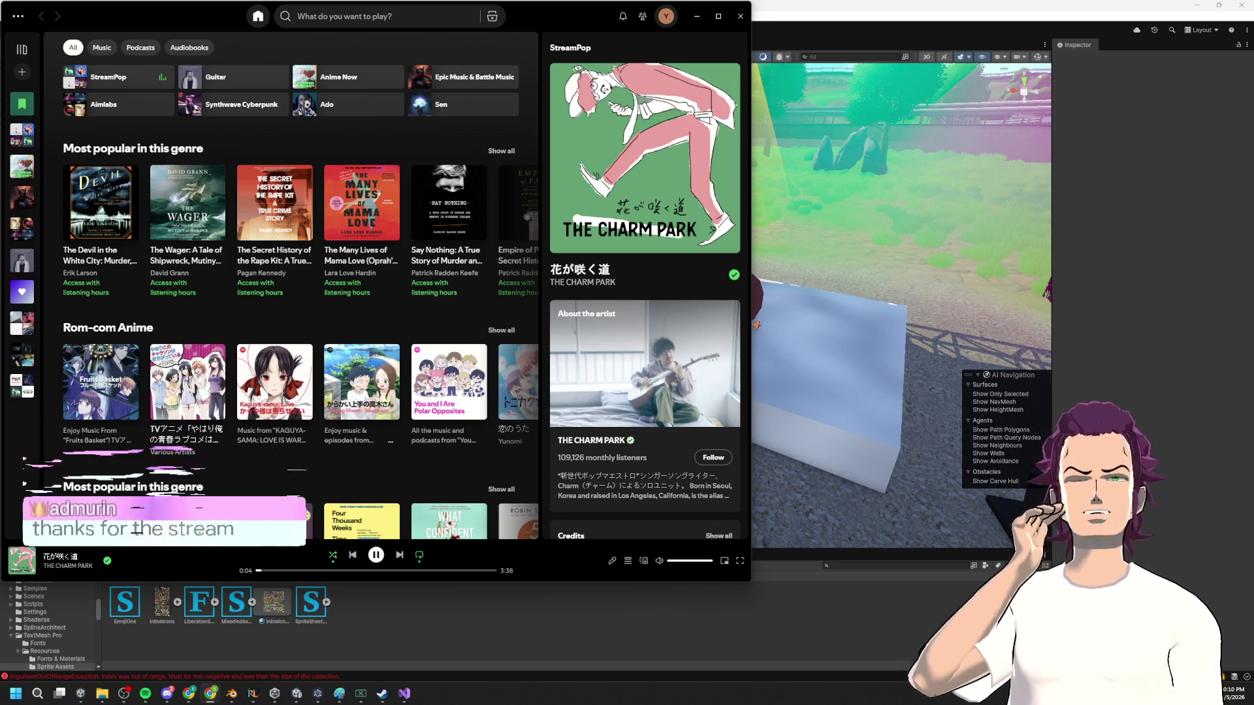
Step: Minimize Spotify to reveal the Unity Editor's empty victory podium scene
click(696, 18)
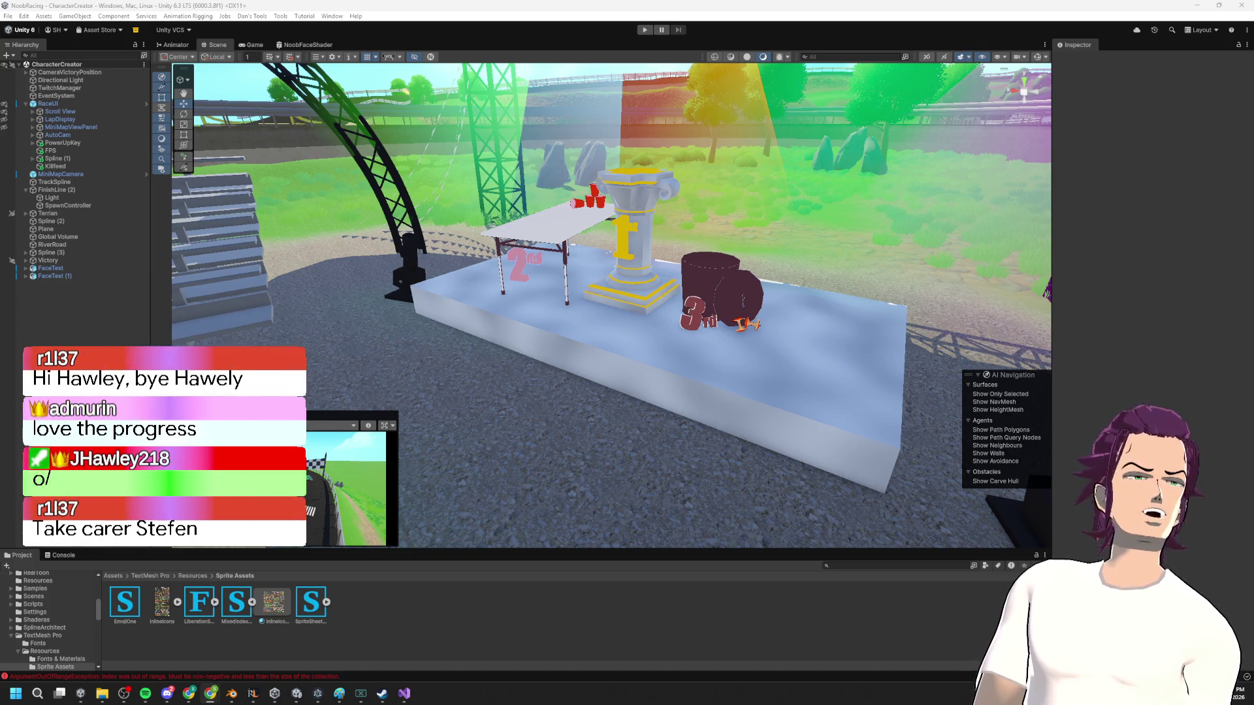
Step: Drag the Chrome window with the Twitch stream in from the right screen edge over Unity
mouse_move(1253, 162)
mouse_down()
mouse_move(640, 44)
mouse_move(653, 22)
mouse_move(643, 0)
mouse_up()
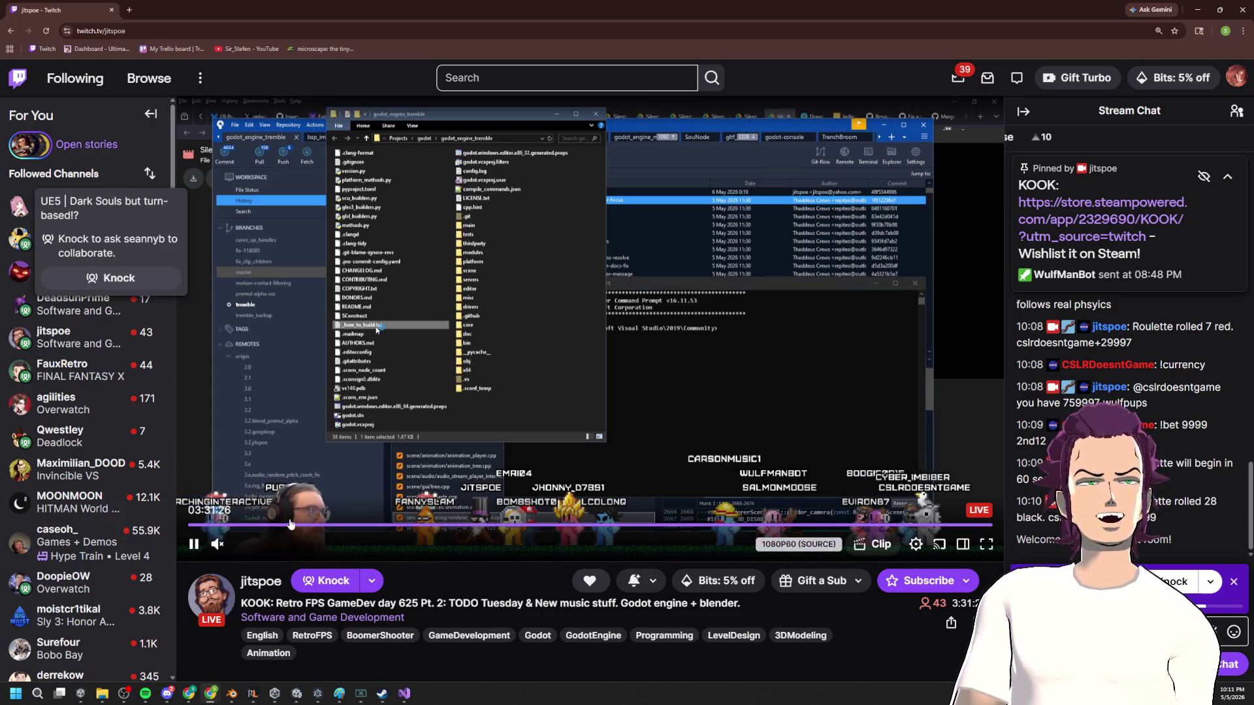
Step: Dismiss the Knock collaboration prompt and open the pinned steampowered.com KOOK link in a new tab
key(ctrl+l)
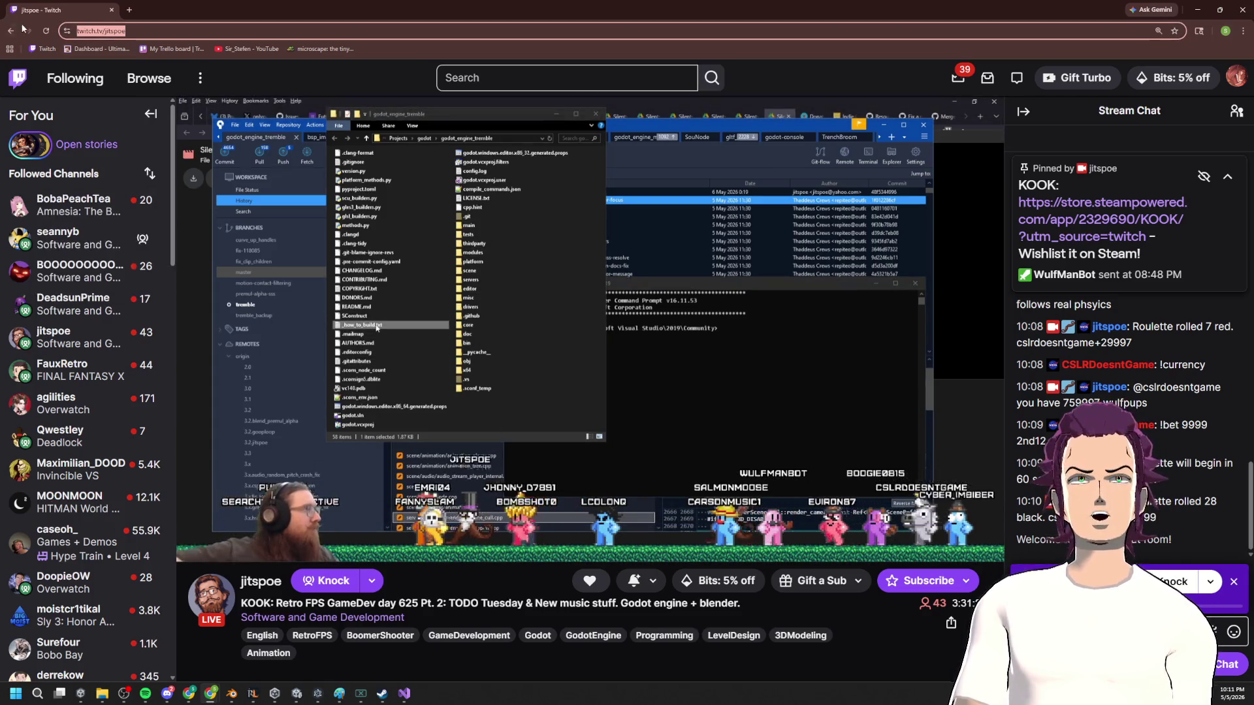
click(1234, 582)
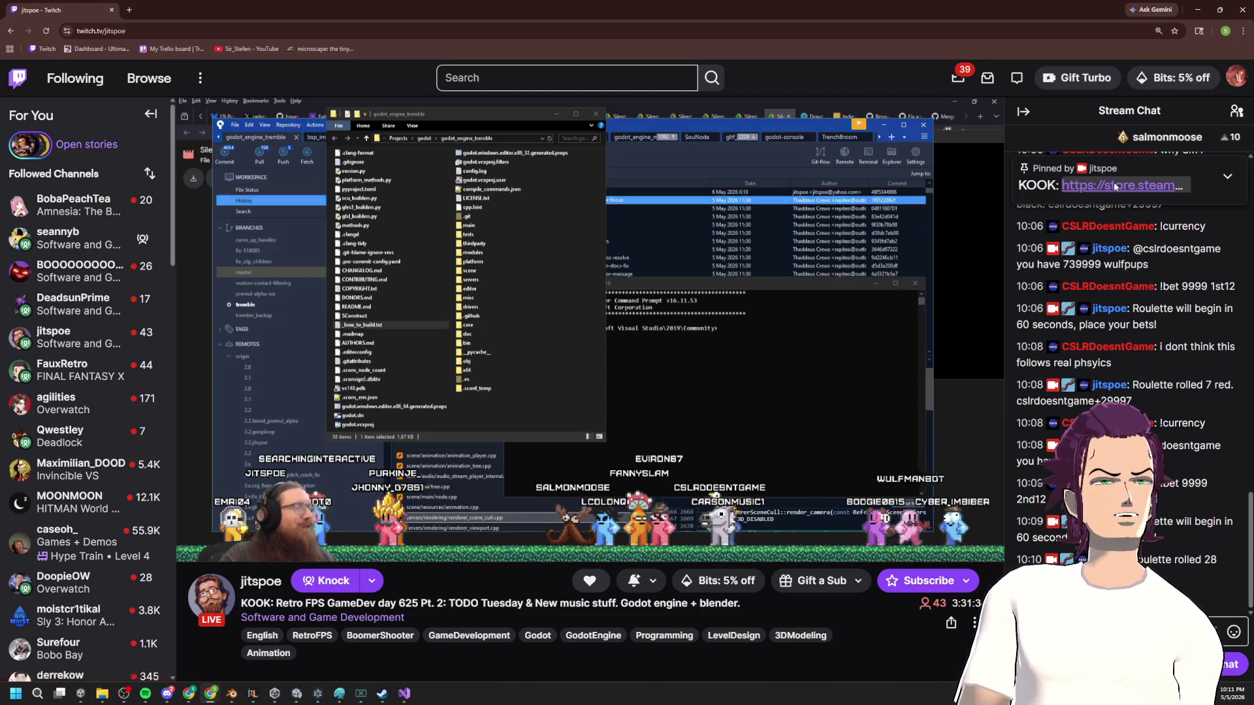
click(1115, 186)
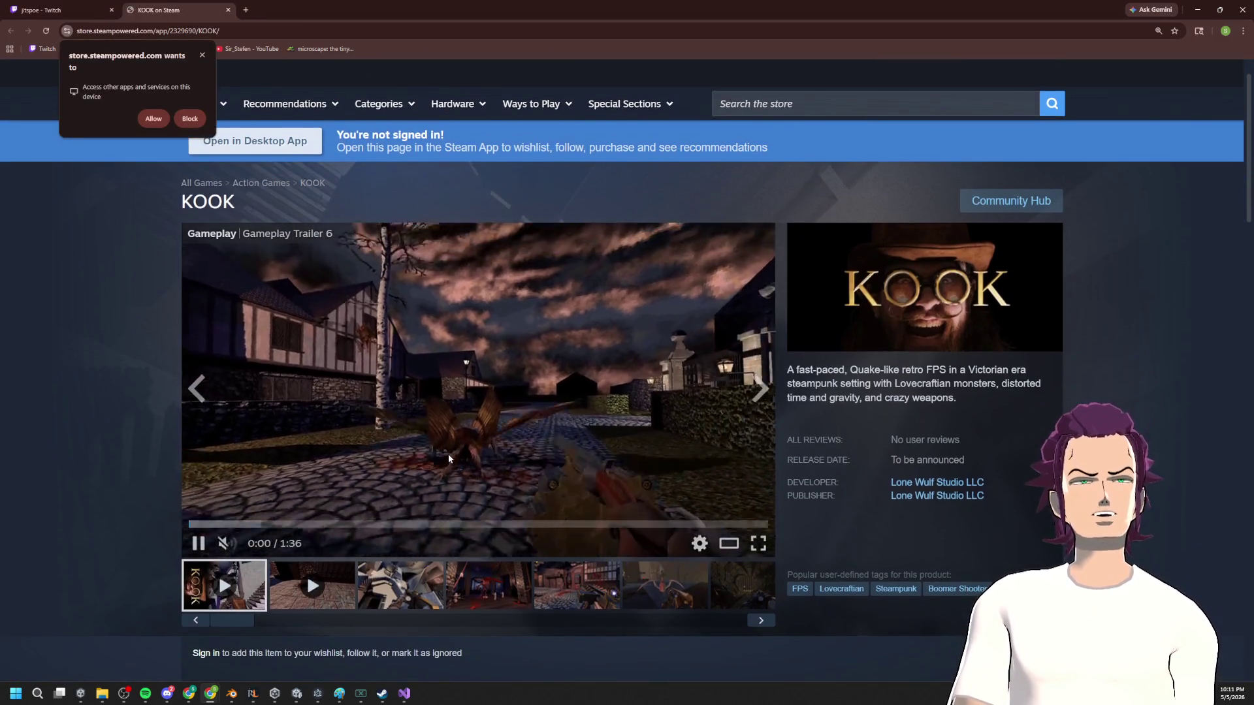